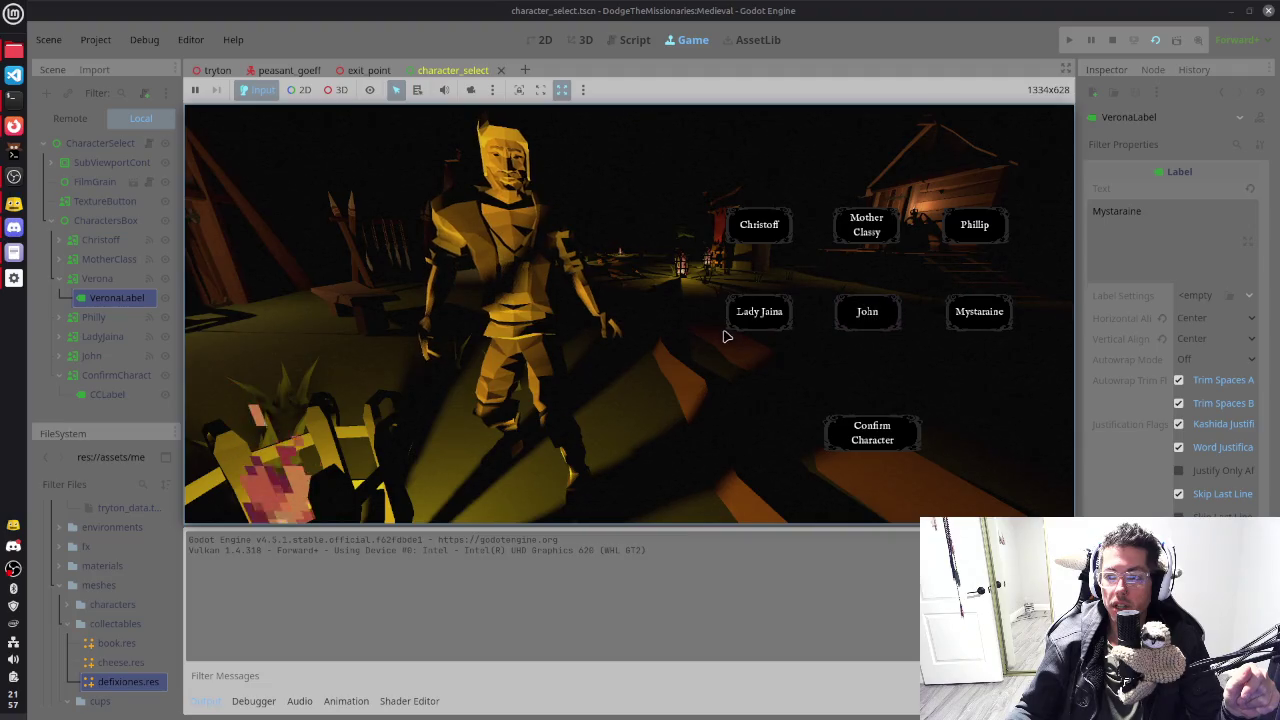
# Step: Preview Christoff on the character select screen, stop the game, and switch to the goop.md notes
pyautogui.click(762, 318)
pyautogui.click(760, 228)
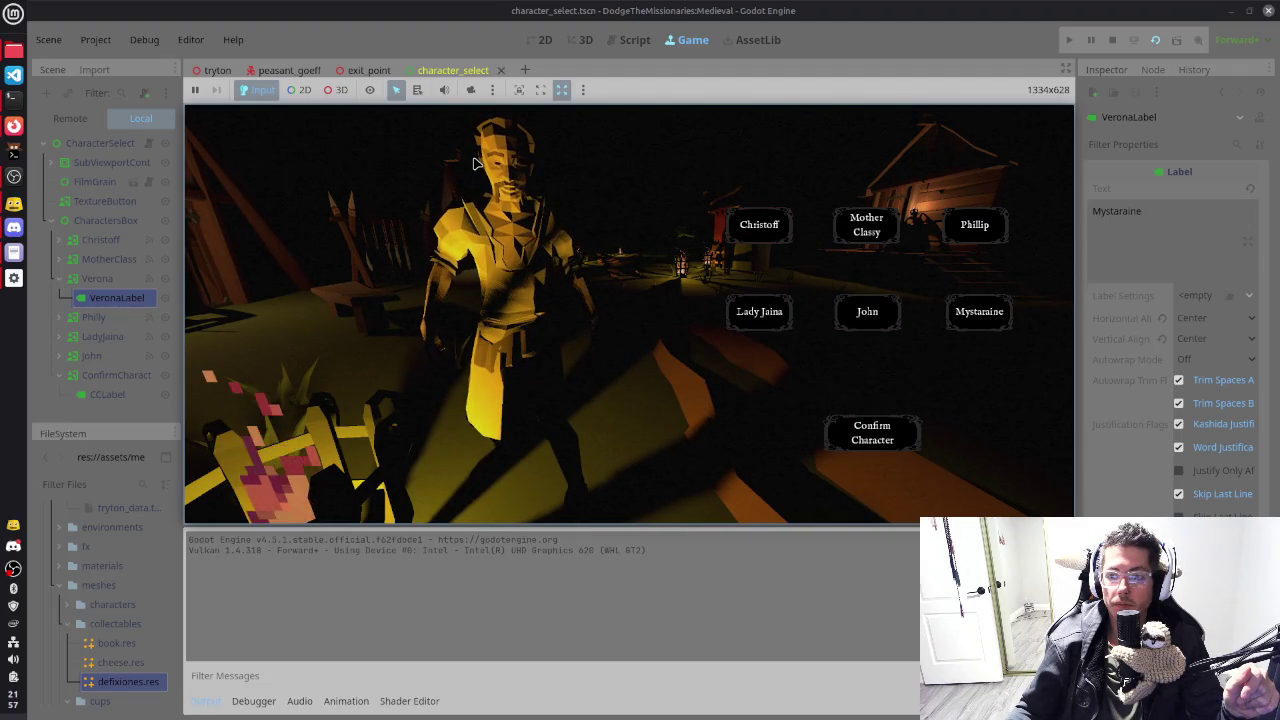
pyautogui.press('F8')
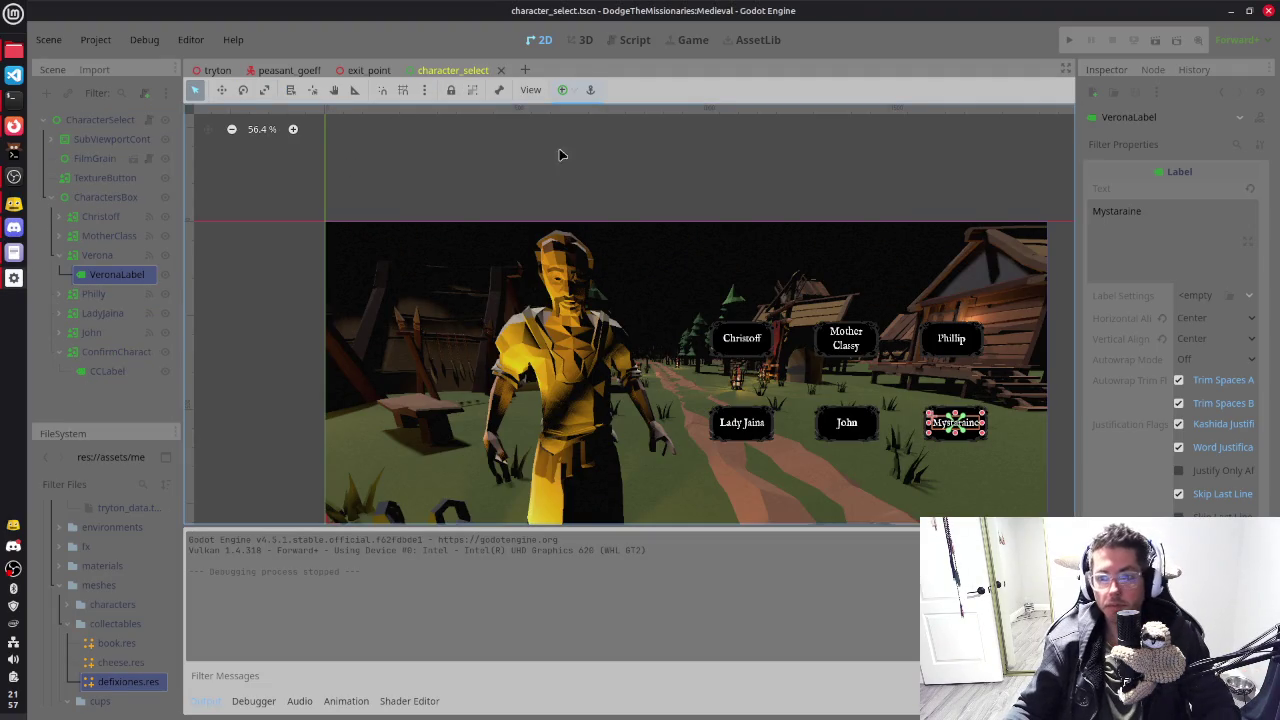
pyautogui.click(216, 70)
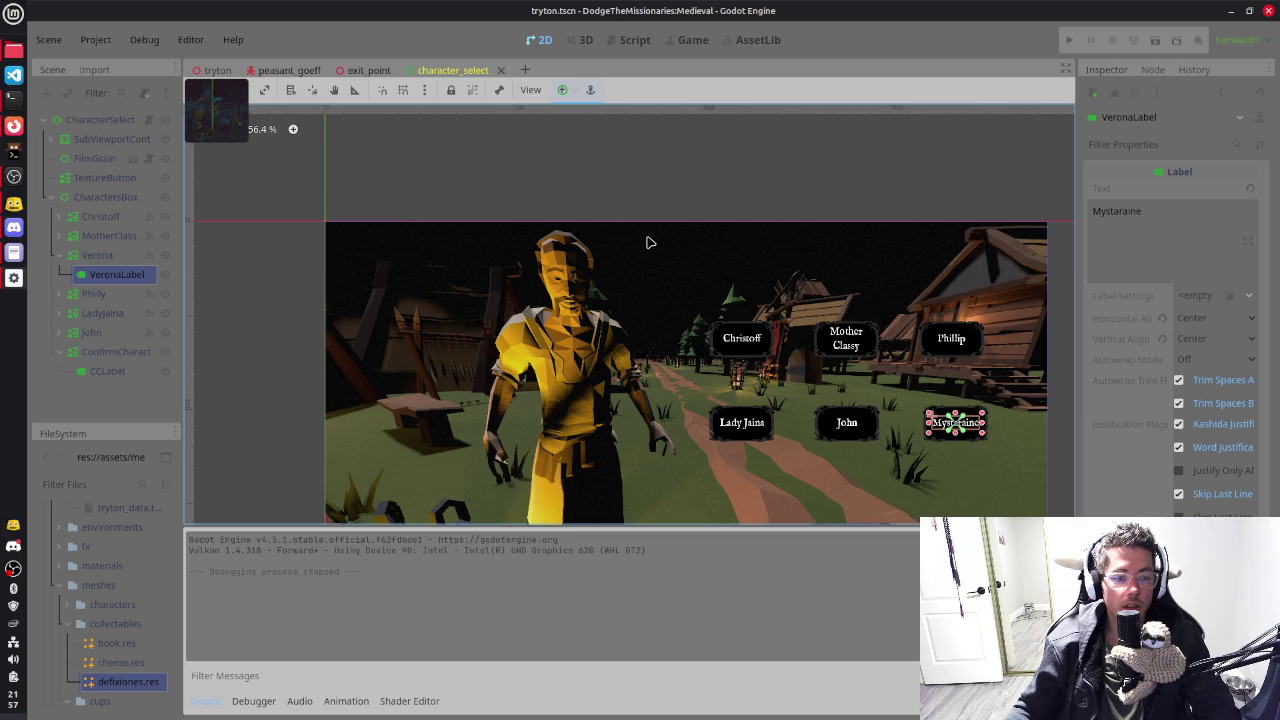
pyautogui.hotkey('alt', 'Tab')
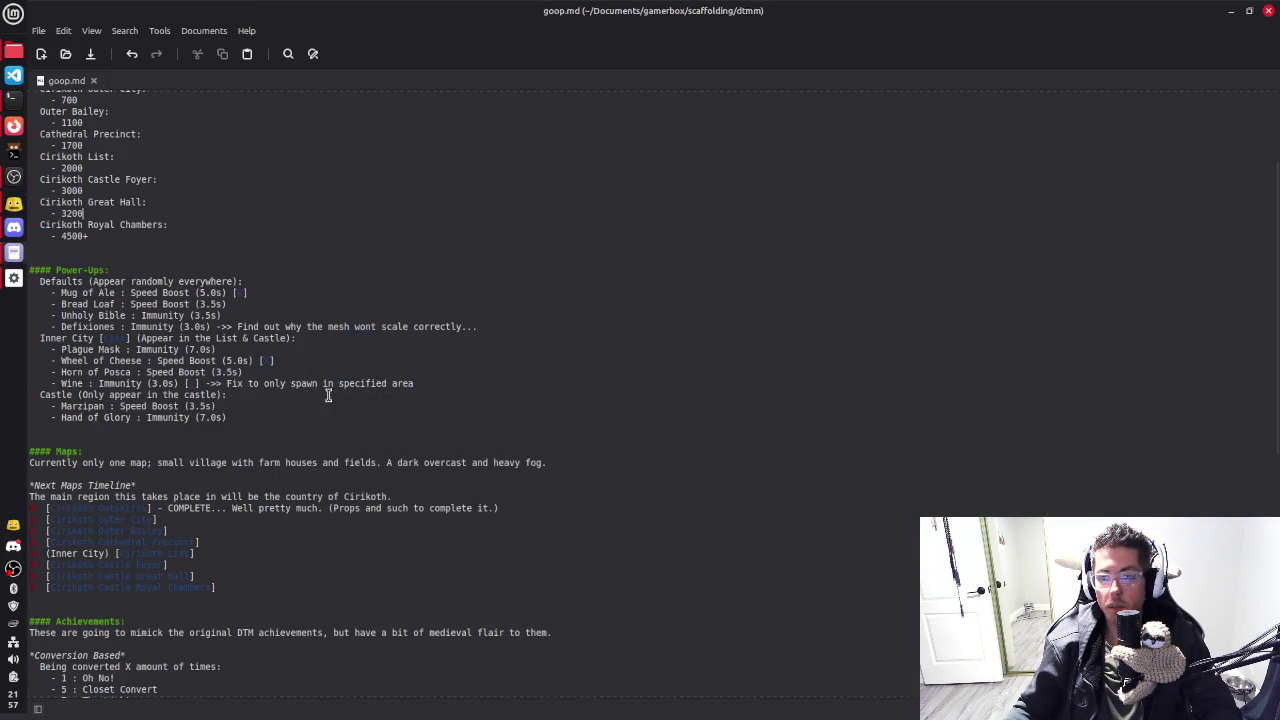
# Step: Add a '#### Current Bugs:' heading below the intro lines of goop.md
pyautogui.scroll(5, 151, 261)
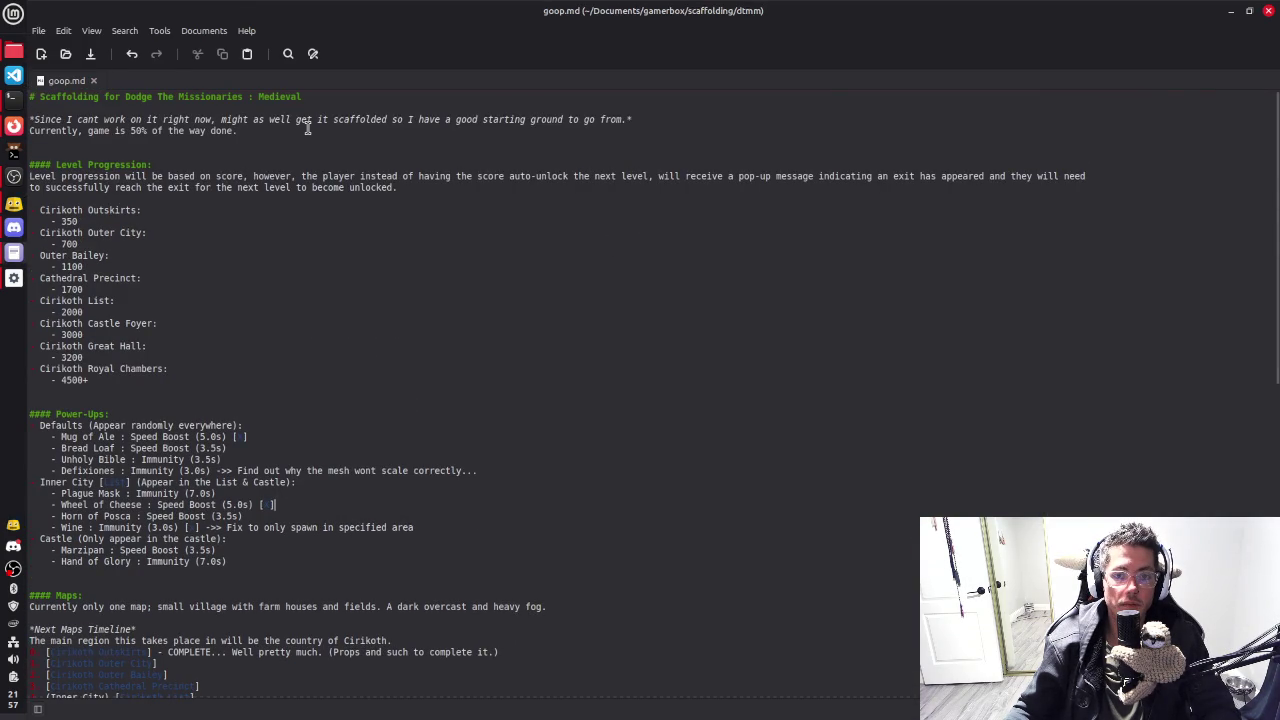
pyautogui.press('Return')
pyautogui.press('Return')
pyautogui.write('#### C')
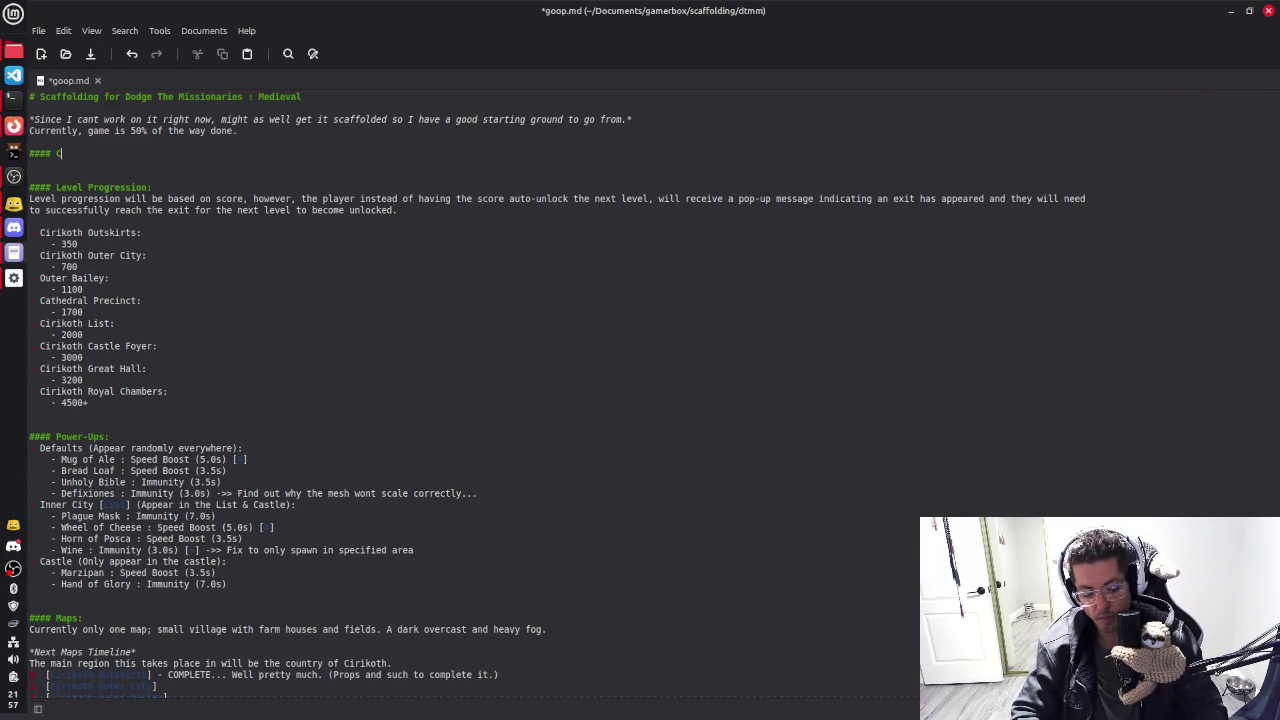
pyautogui.write('urrent Buf')
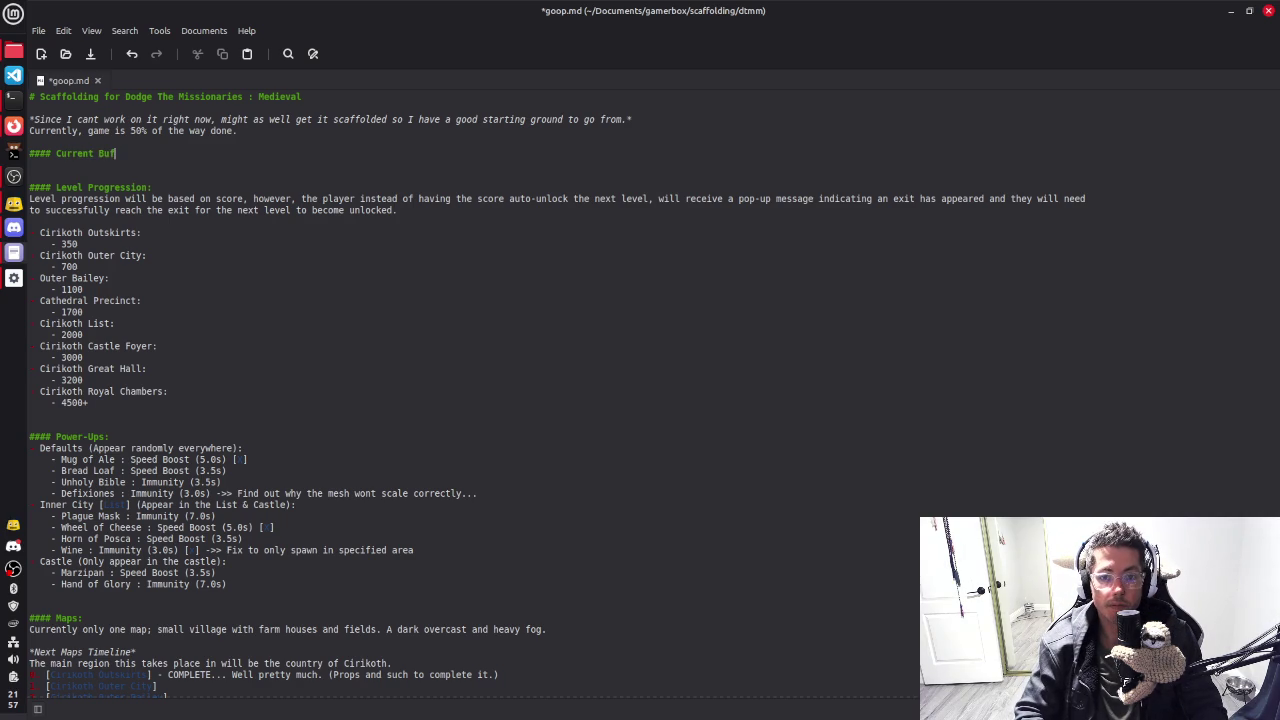
# Step: List the missing Mystaraine mesh on character select and the fog / moon issue as bugs
pyautogui.press('Return')
pyautogui.write('Character')
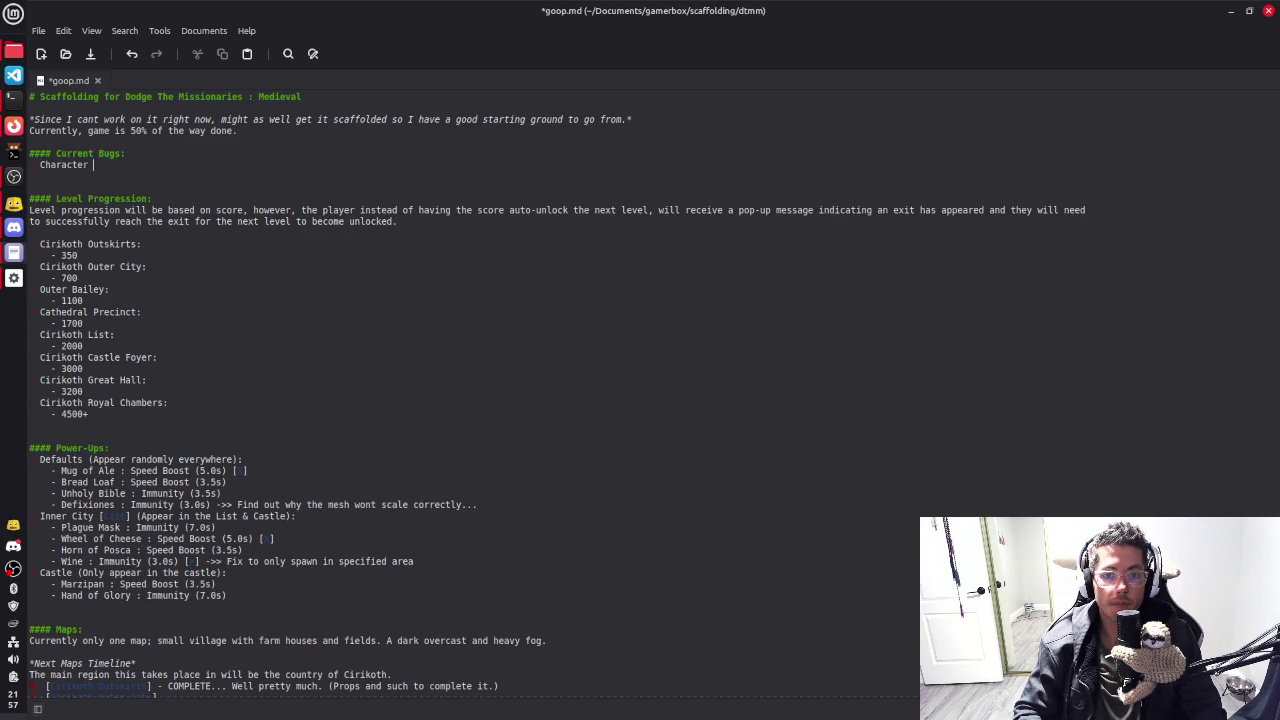
pyautogui.write('Sel;e')
pyautogui.press('BackSpace')
pyautogui.write('ect Mystaraine ')
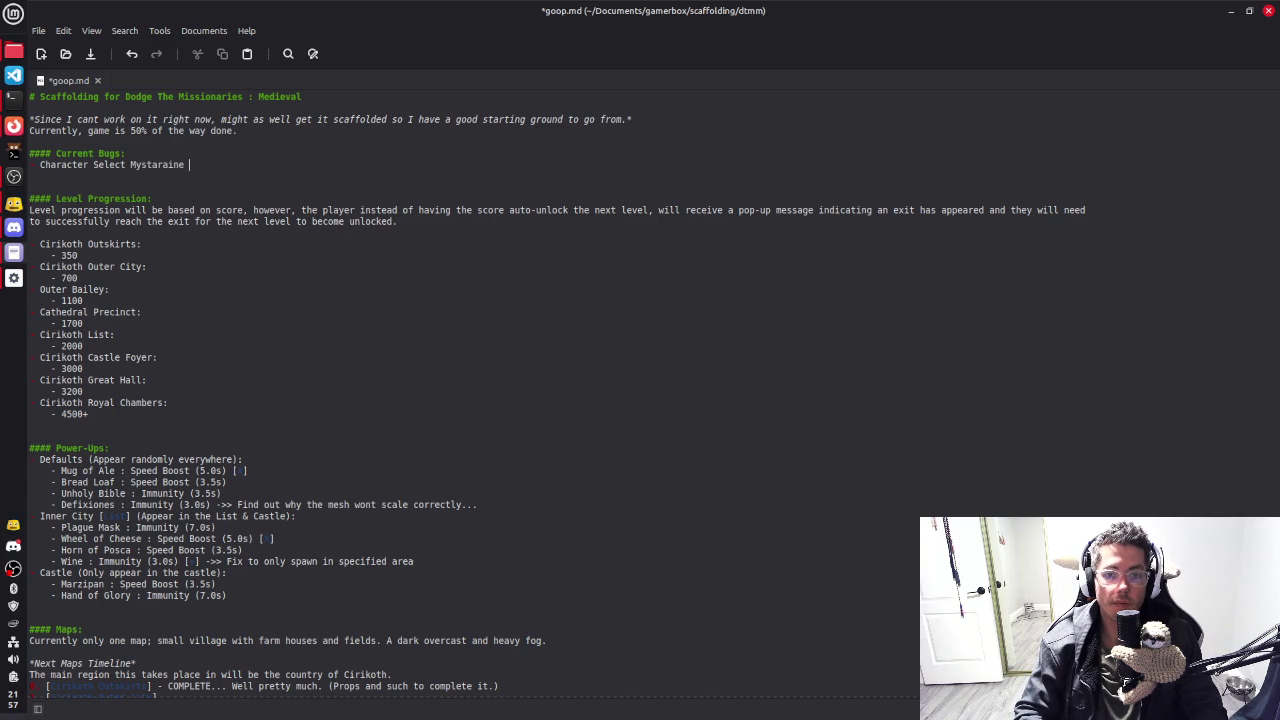
pyautogui.write('mesh i')
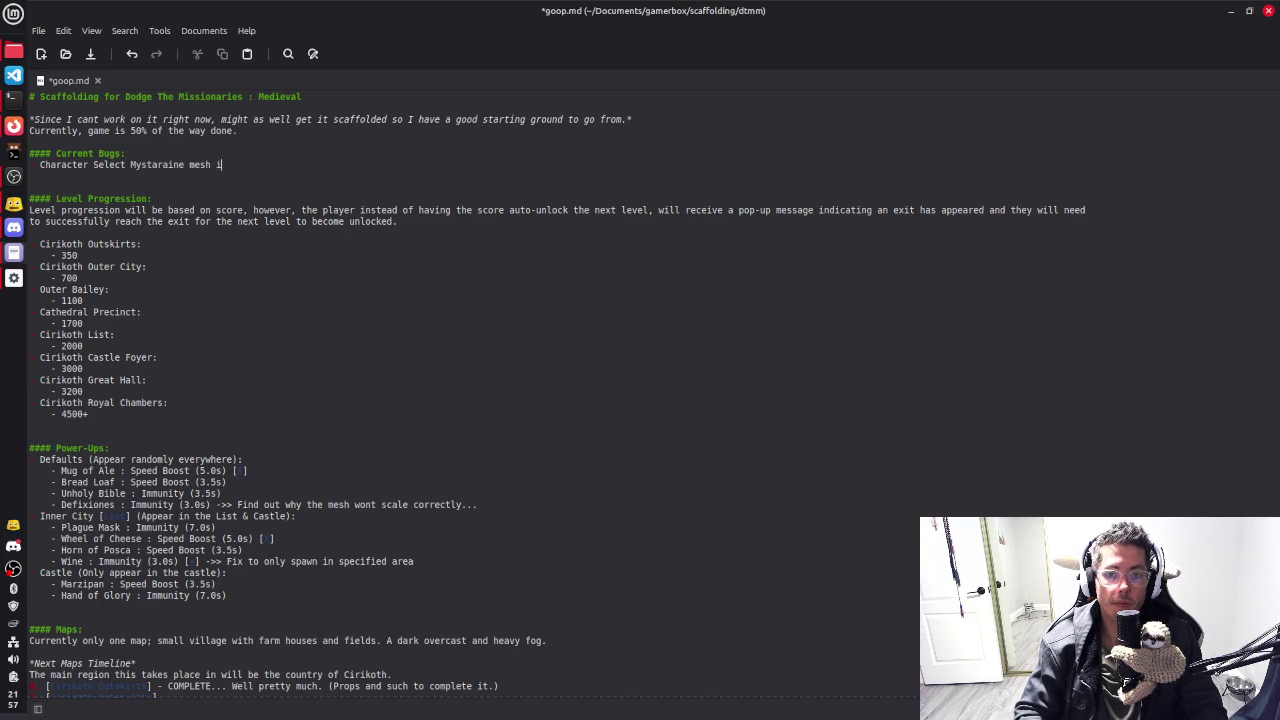
pyautogui.write('s missing.')
pyautogui.press('Return')
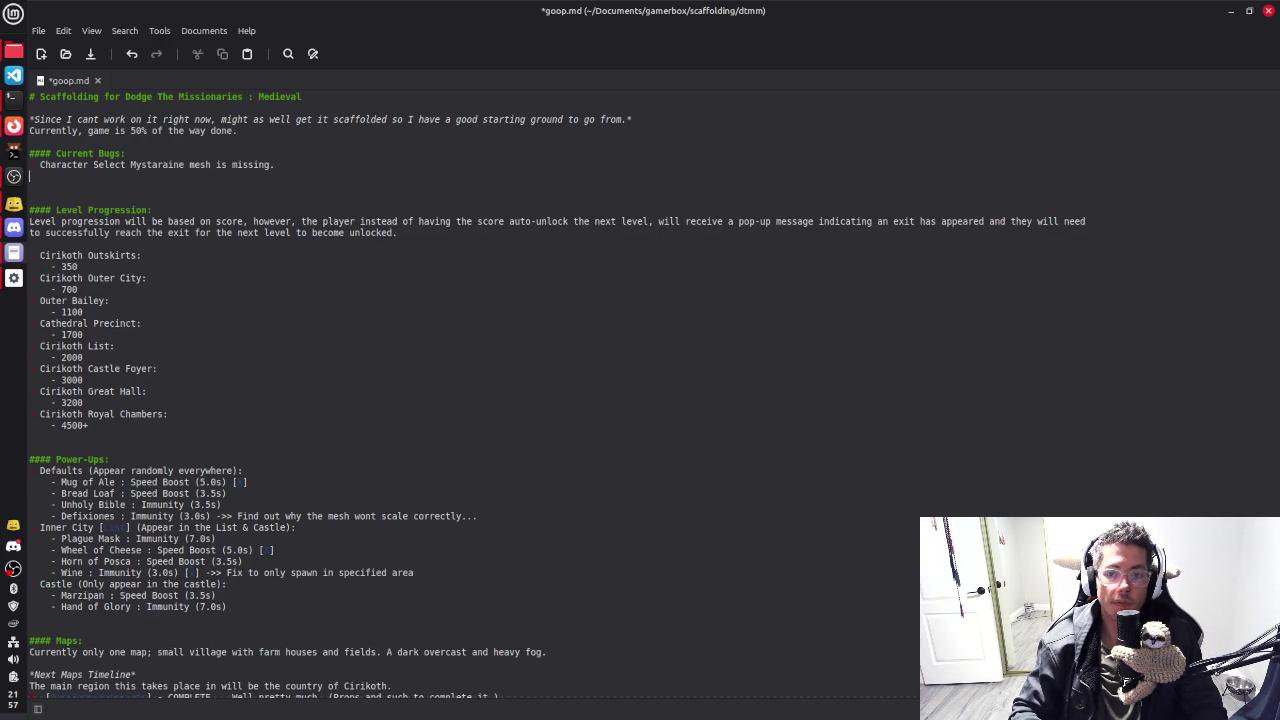
pyautogui.write('Ficu')
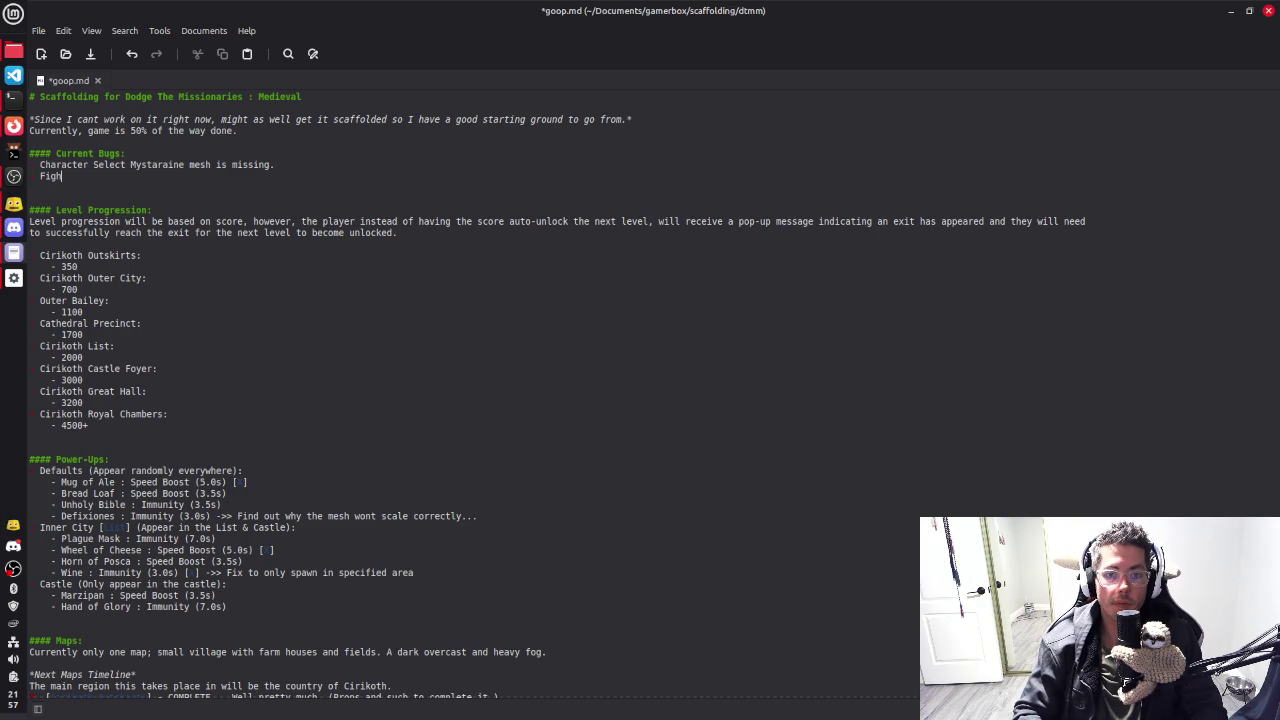
pyautogui.write('ure out the fog / moon')
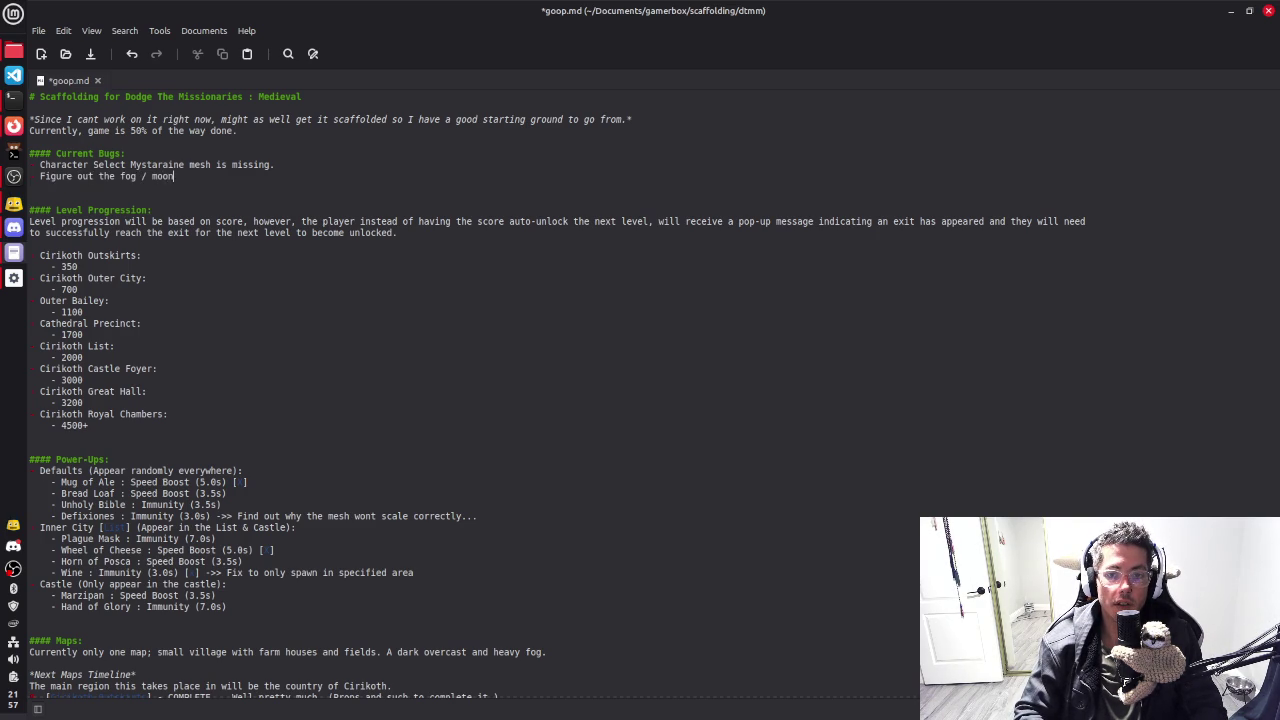
pyautogui.write(' issue...')
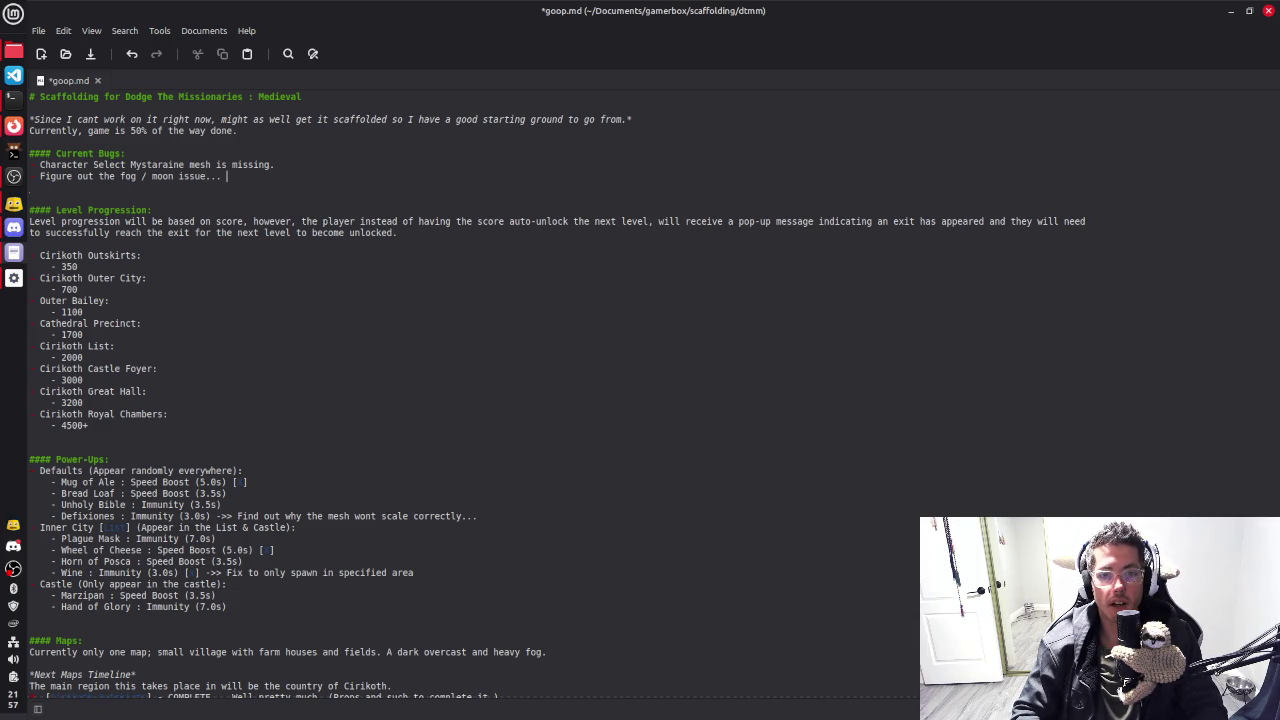
pyautogui.press('Return')
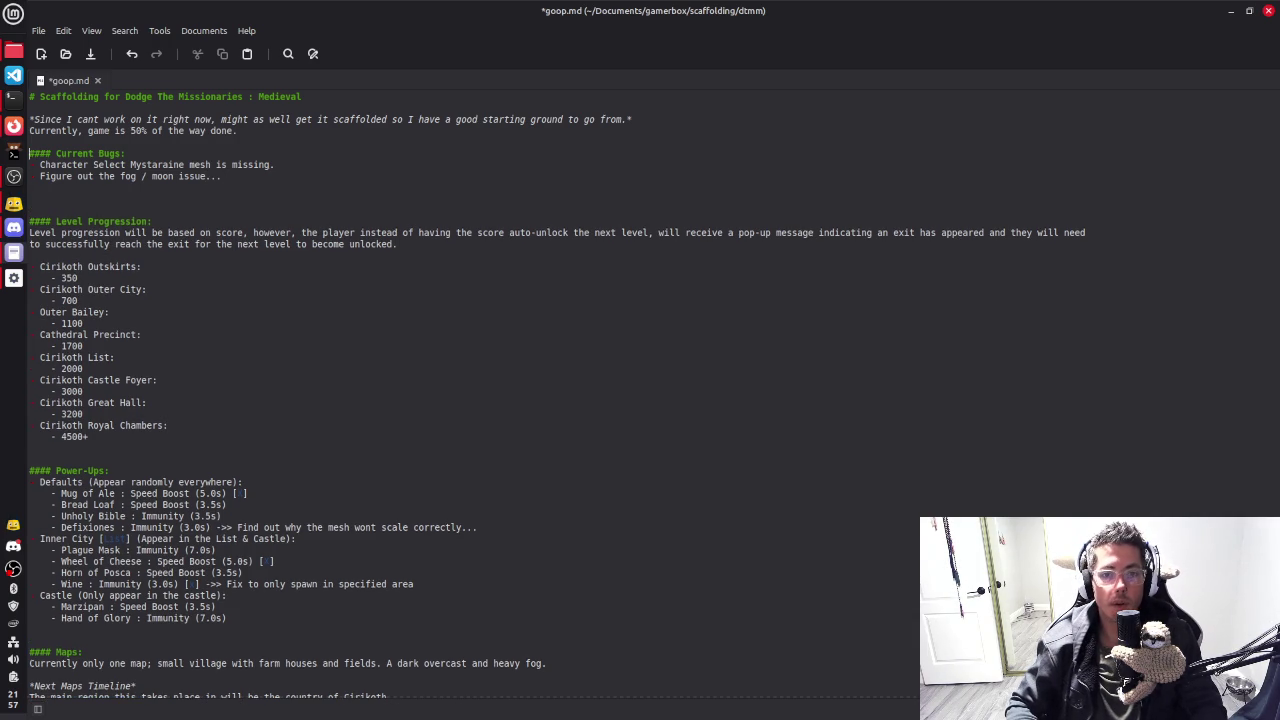
pyautogui.press('Return')
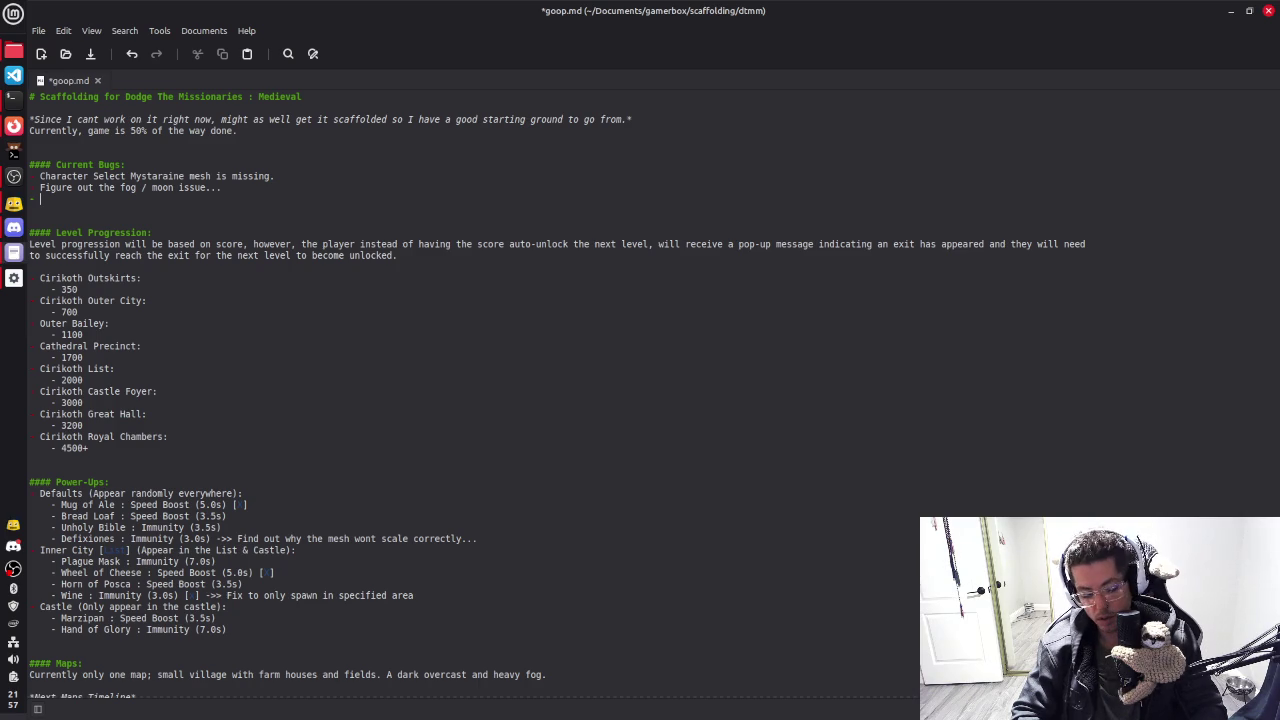
# Step: Add the Defixiones power-up scaling bug and player-mesh slopes / stairs bug, then save goop.md
pyautogui.write('Deif')
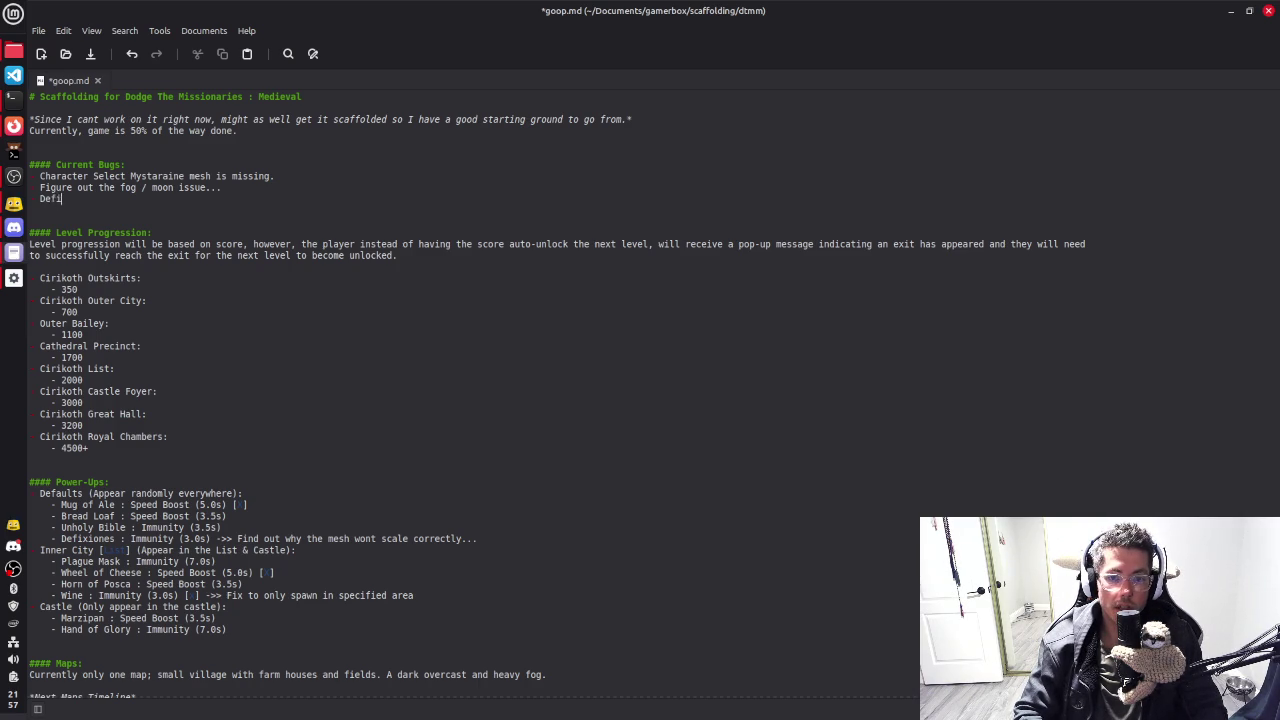
pyautogui.write('nes pow')
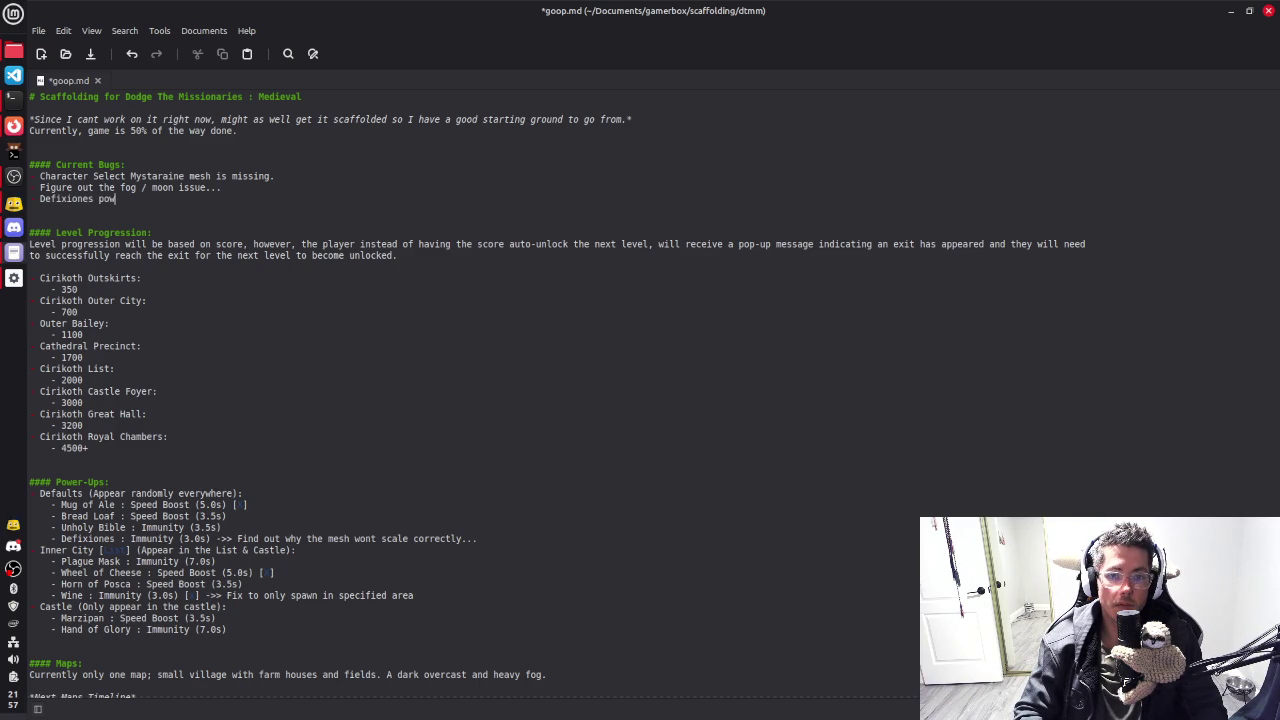
pyautogui.write('er-up is not scaling')
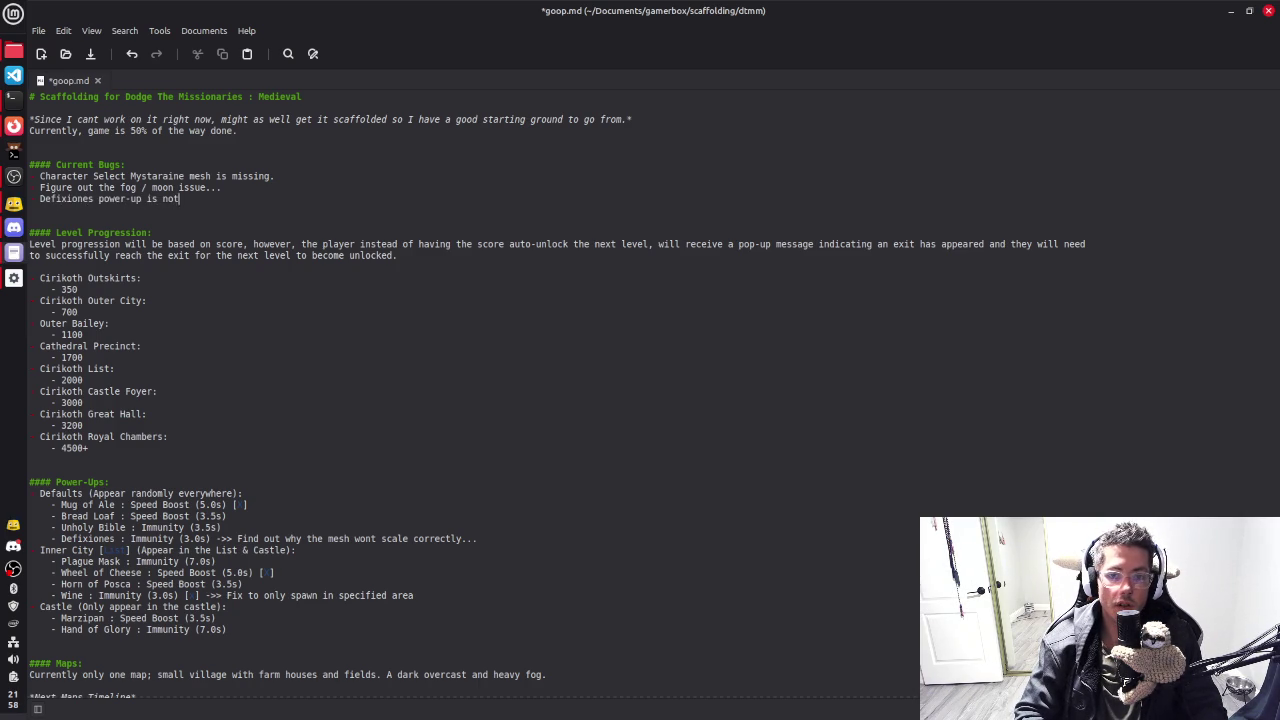
pyautogui.write(' corr')
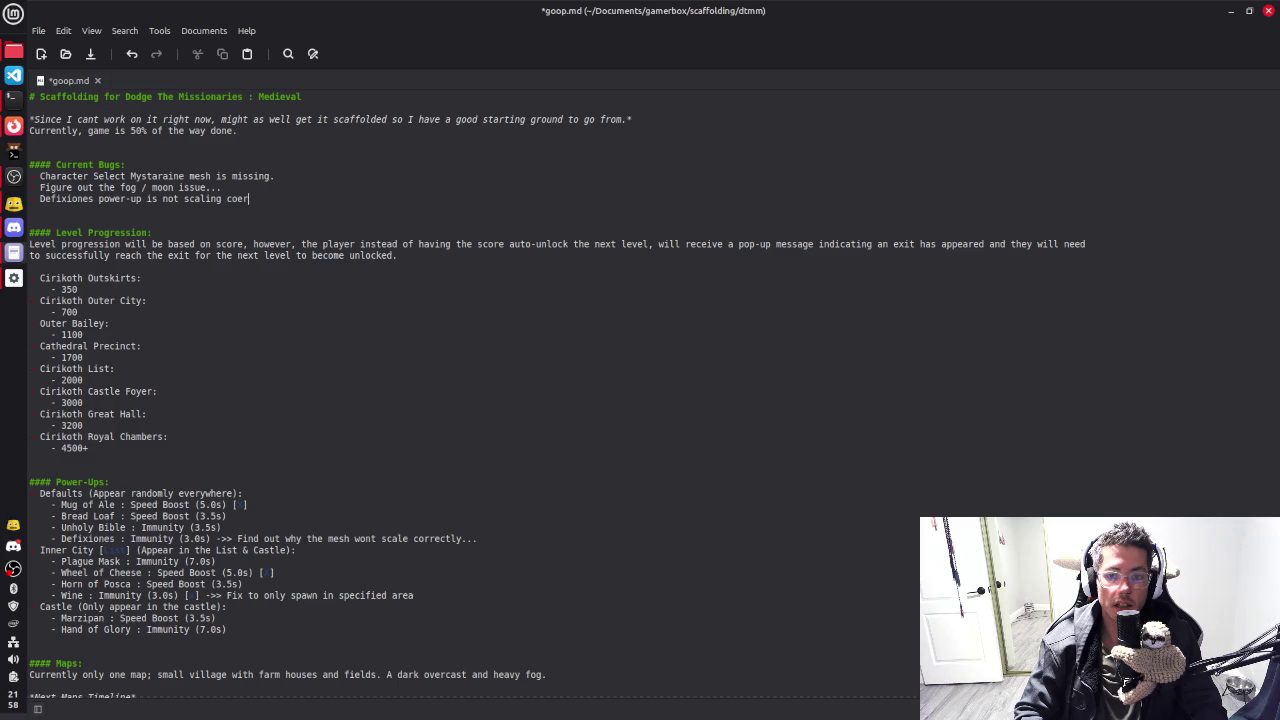
pyautogui.write('tly')
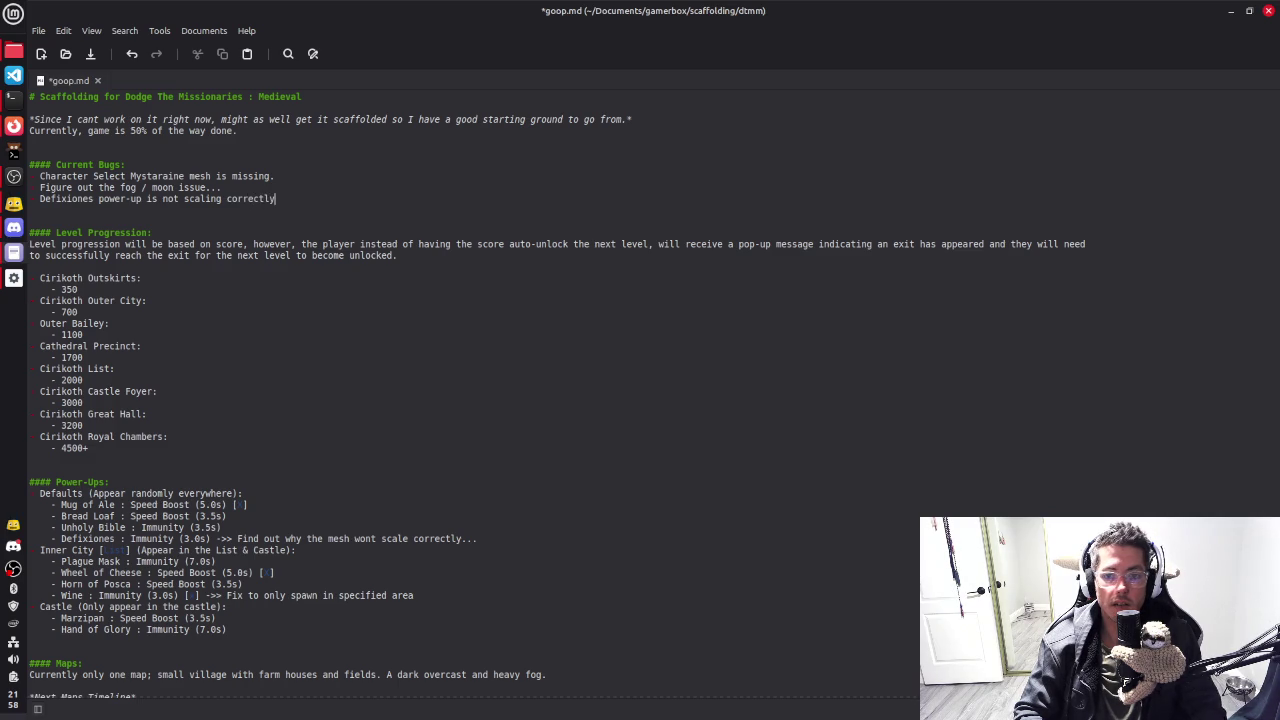
pyautogui.press('Return')
pyautogui.write('P')
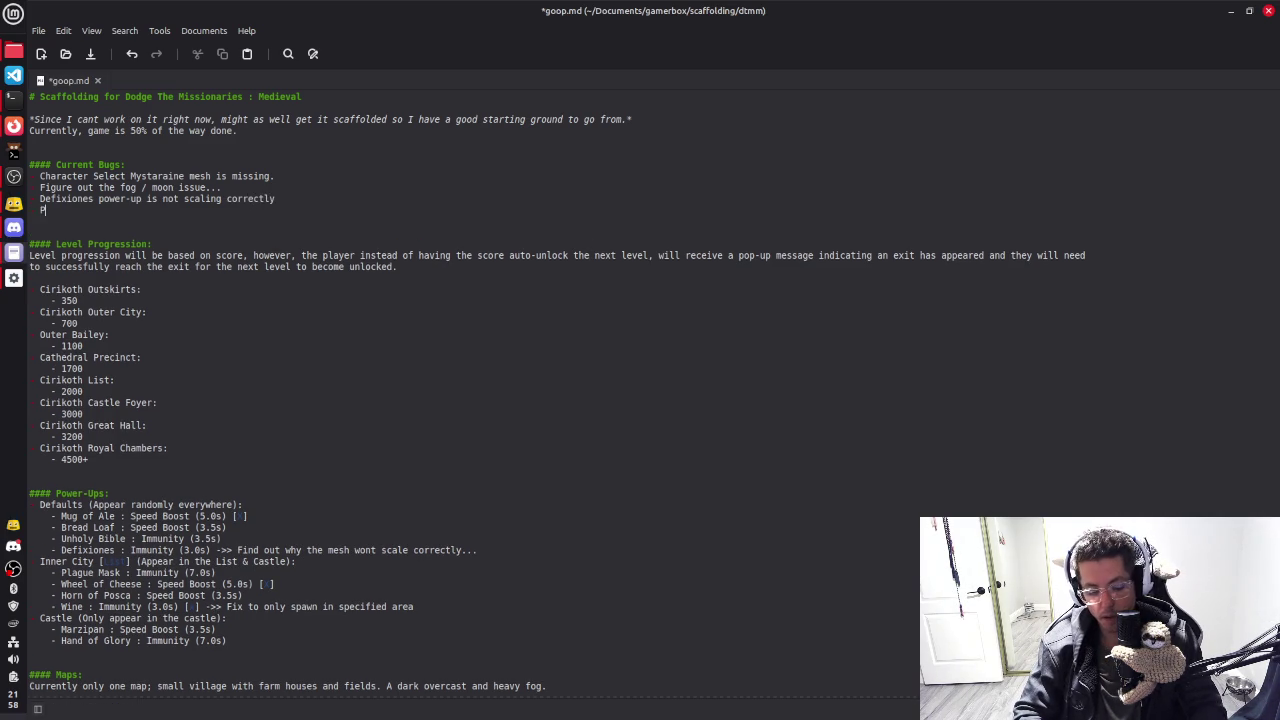
pyautogui.write('layer mesh nme')
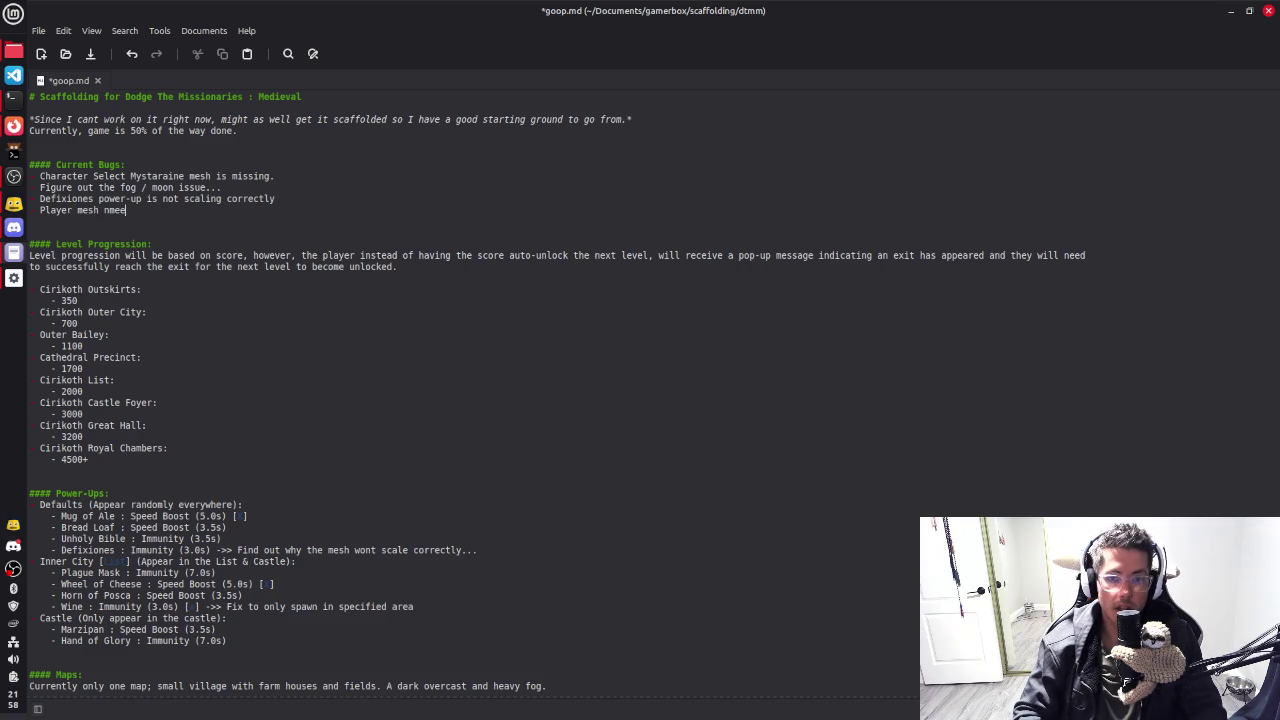
pyautogui.write('edsa')
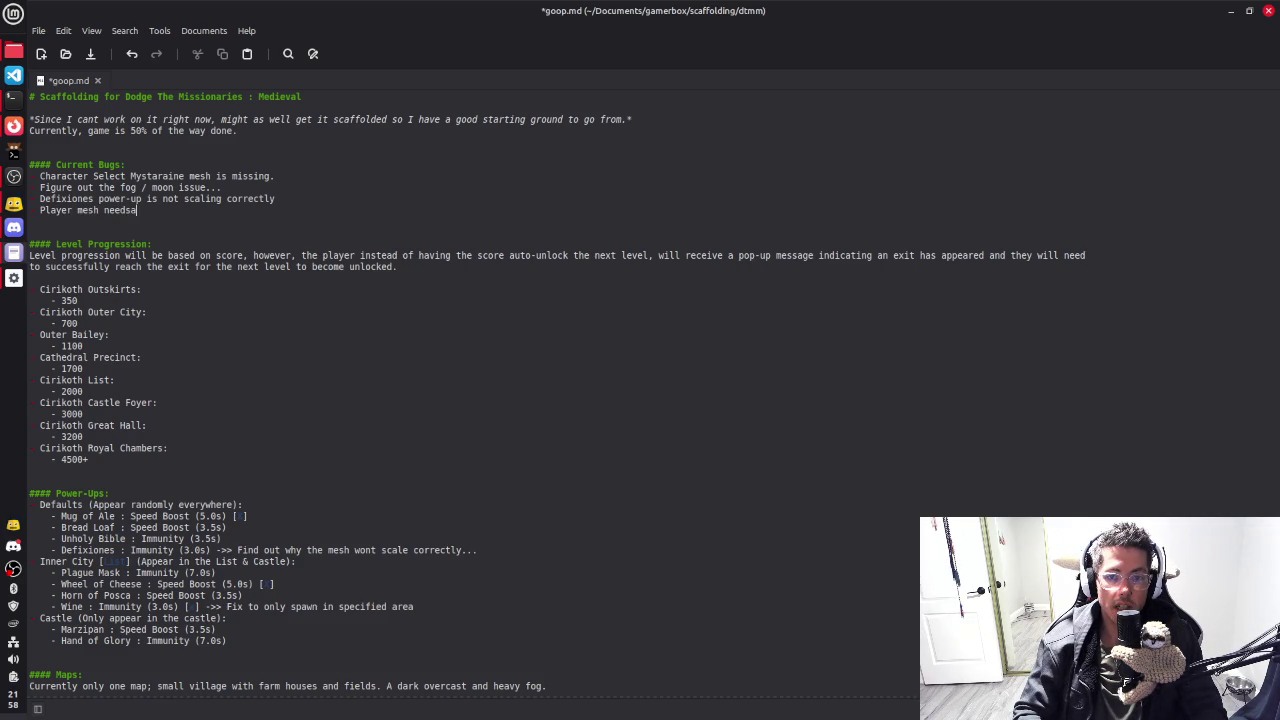
pyautogui.write(' adjus')
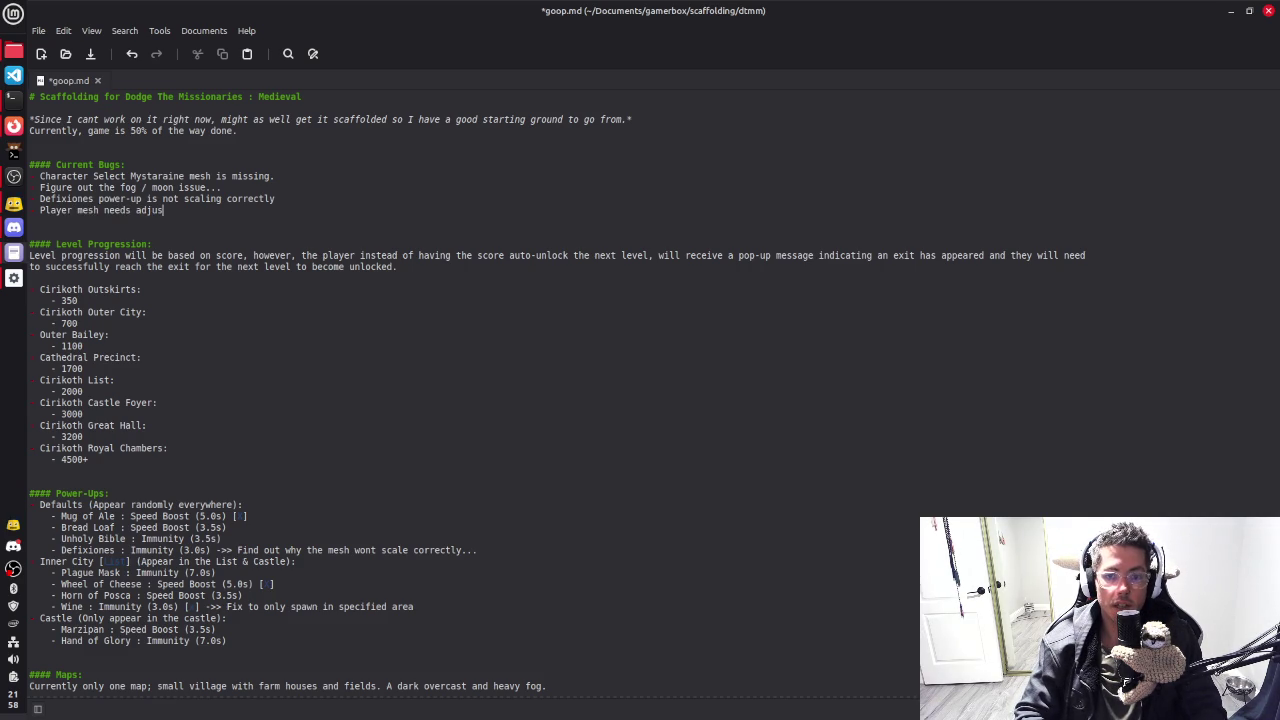
pyautogui.write('tment to hand')
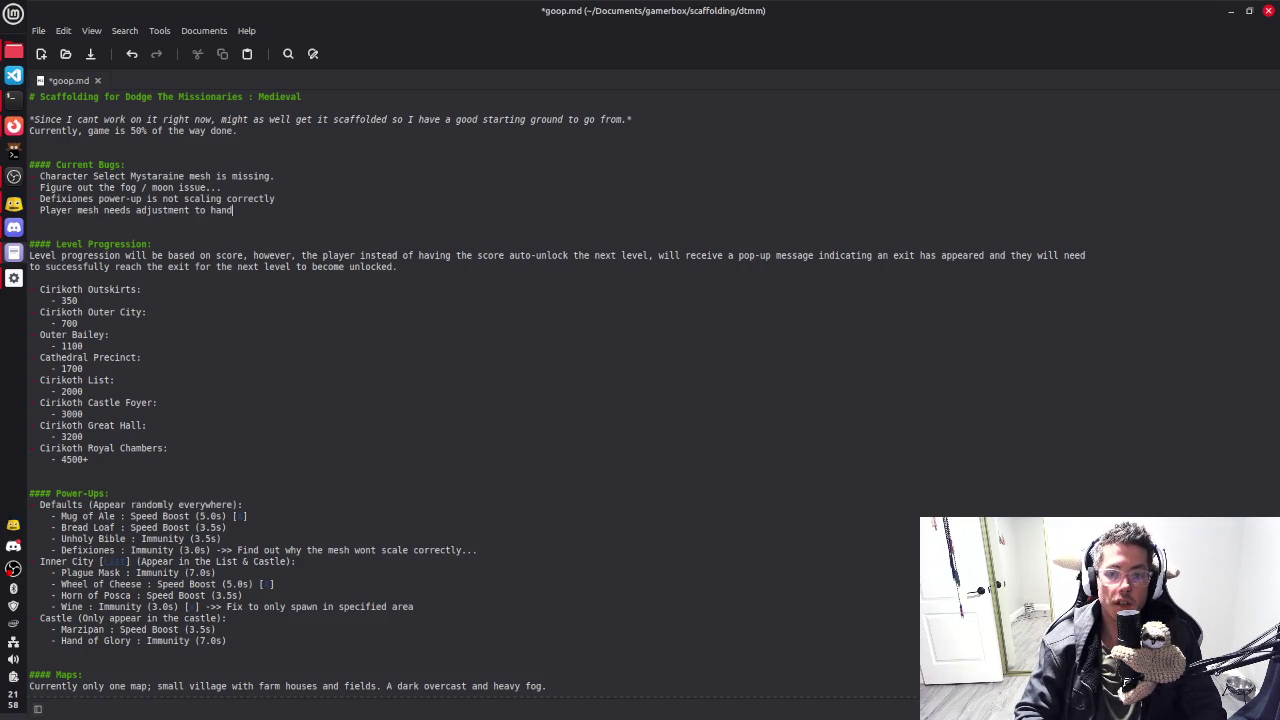
pyautogui.write('le sl')
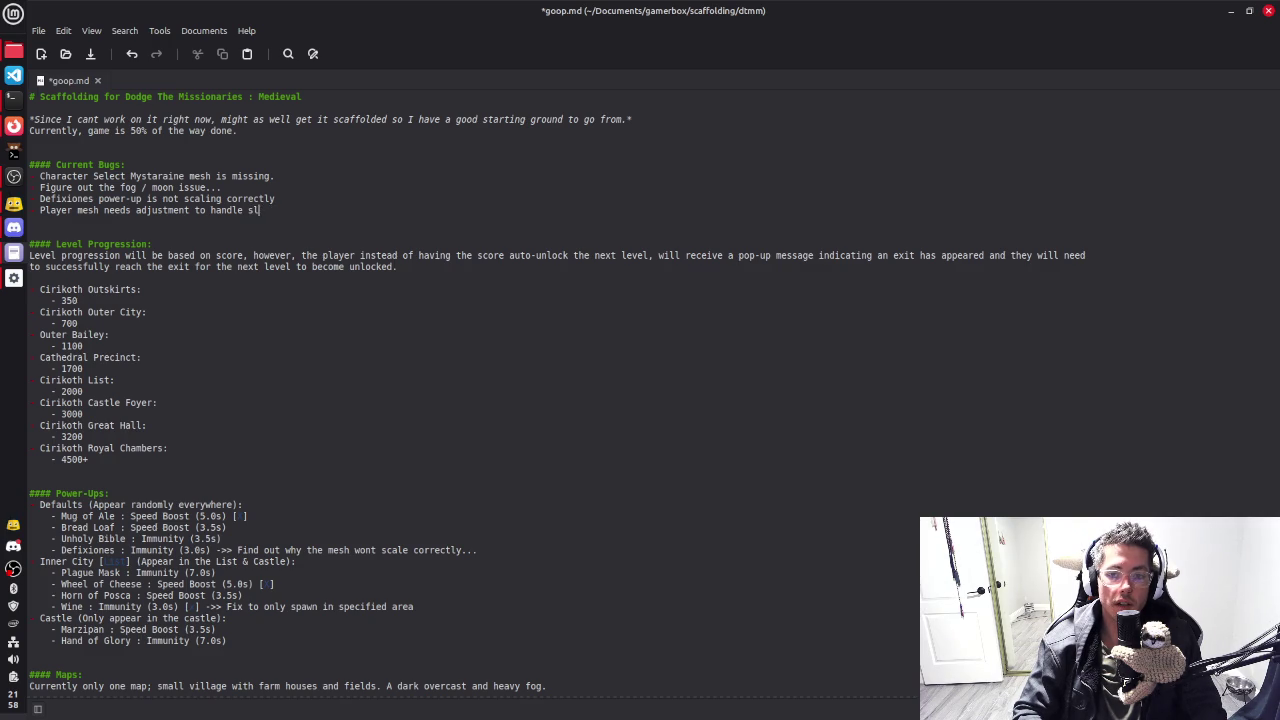
pyautogui.write('opopes /str')
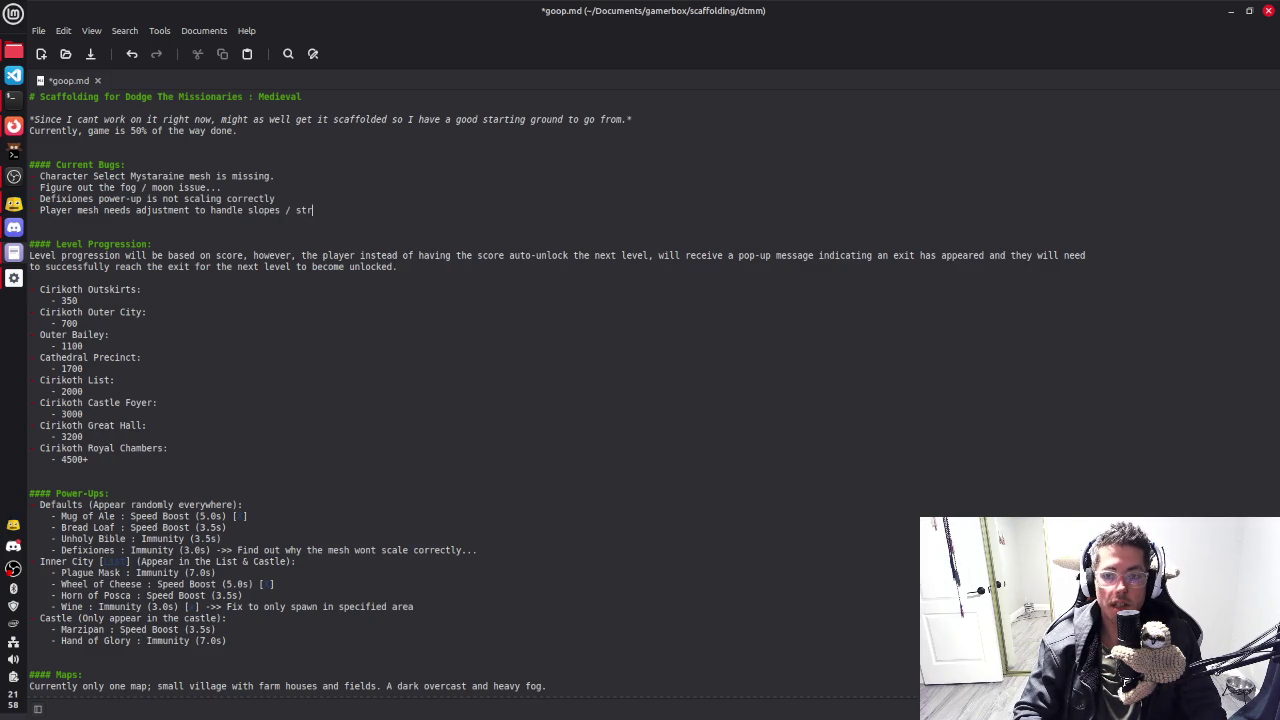
pyautogui.write('moe')
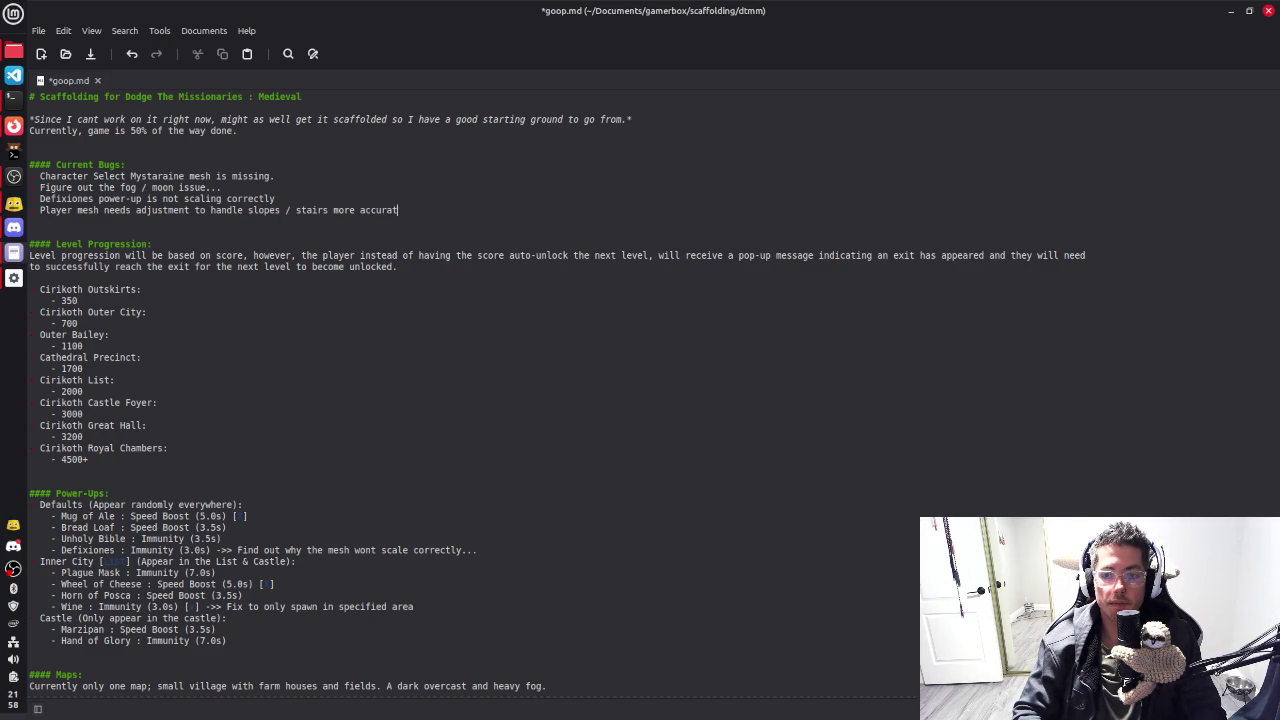
pyautogui.write('ely')
pyautogui.hotkey('ctrl', 's')
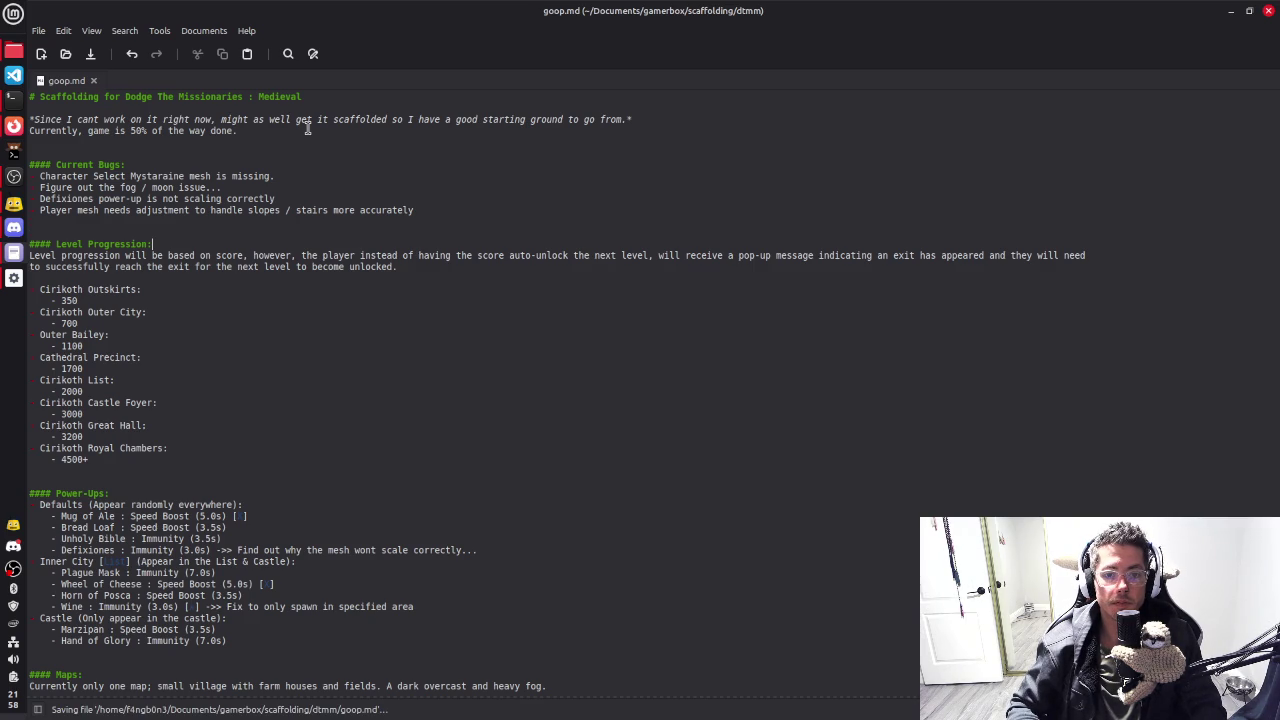
# Step: Add 'Grab more assets for the powerups' as a fifth bug and save goop.md
pyautogui.press('Left')
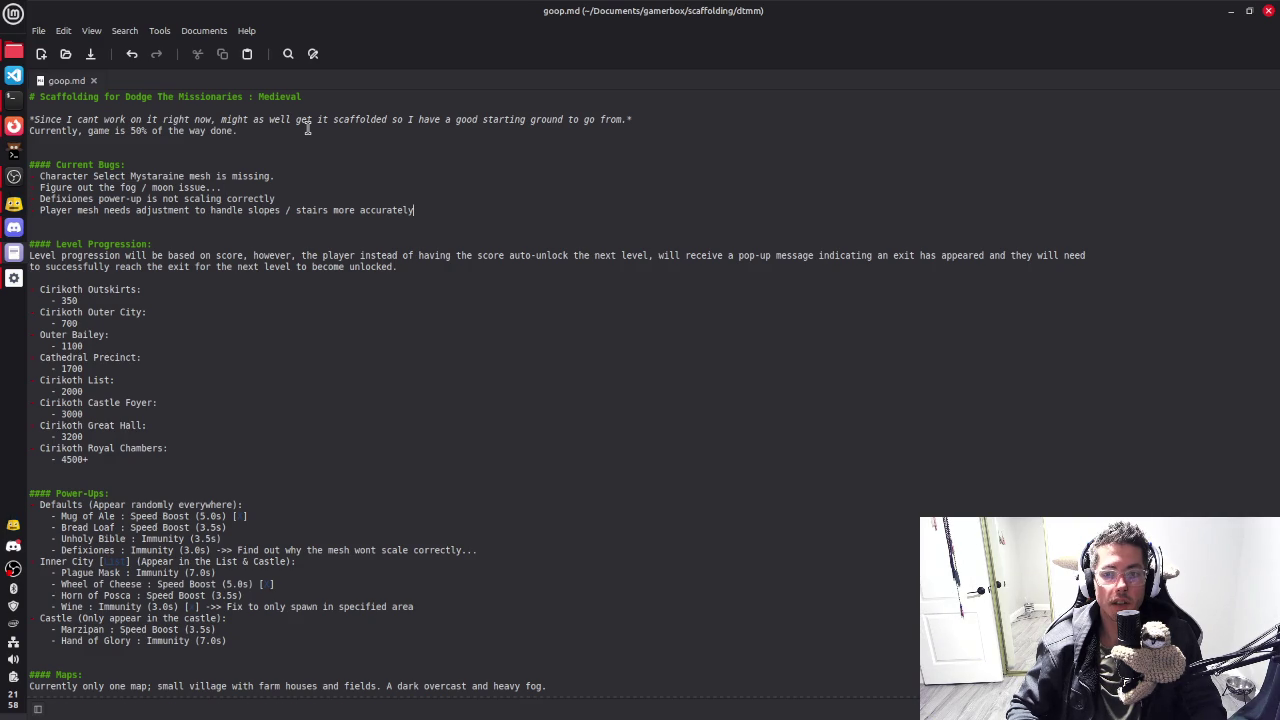
pyautogui.hotkey('ctrl', 's')
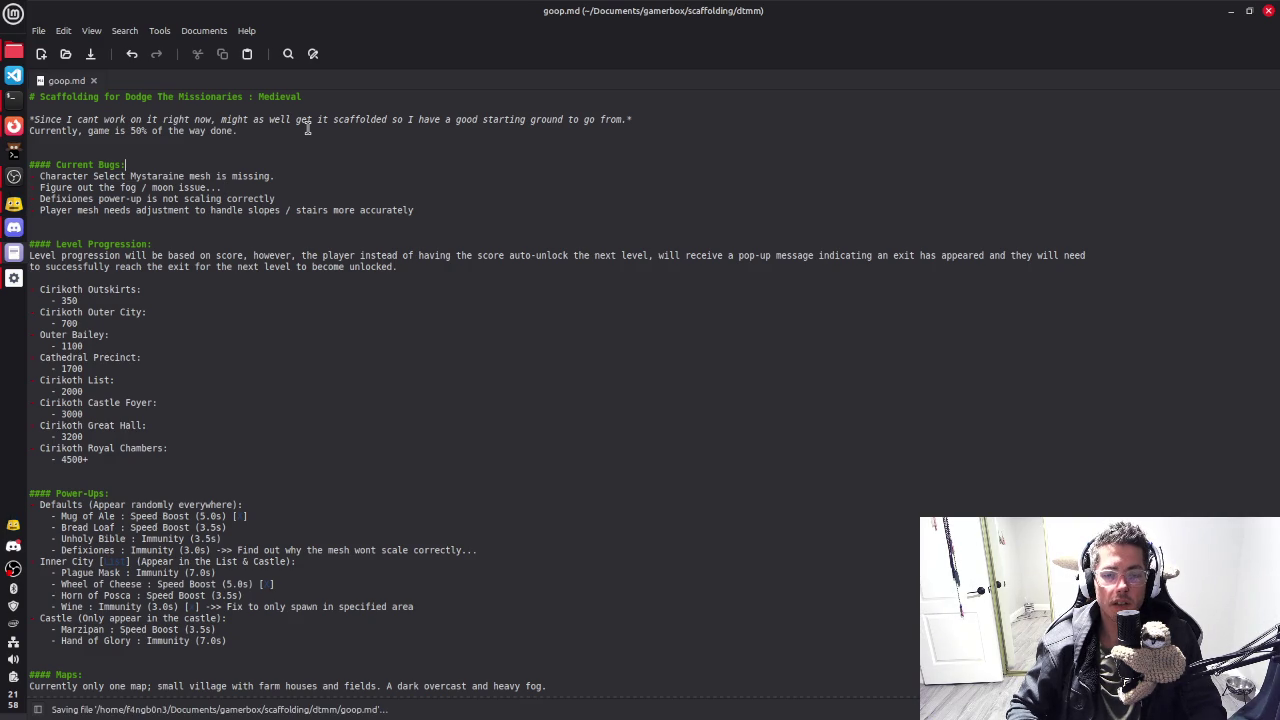
pyautogui.scroll(-4, 298, 475)
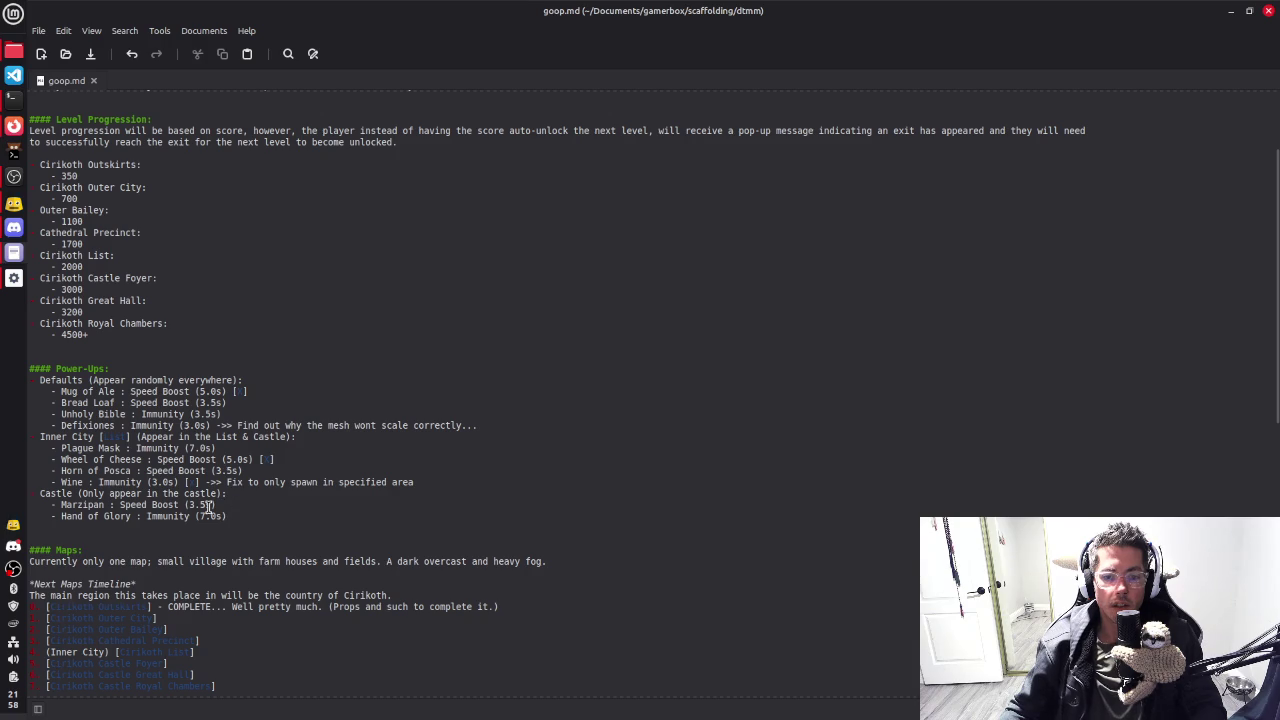
pyautogui.scroll(4, 175, 230)
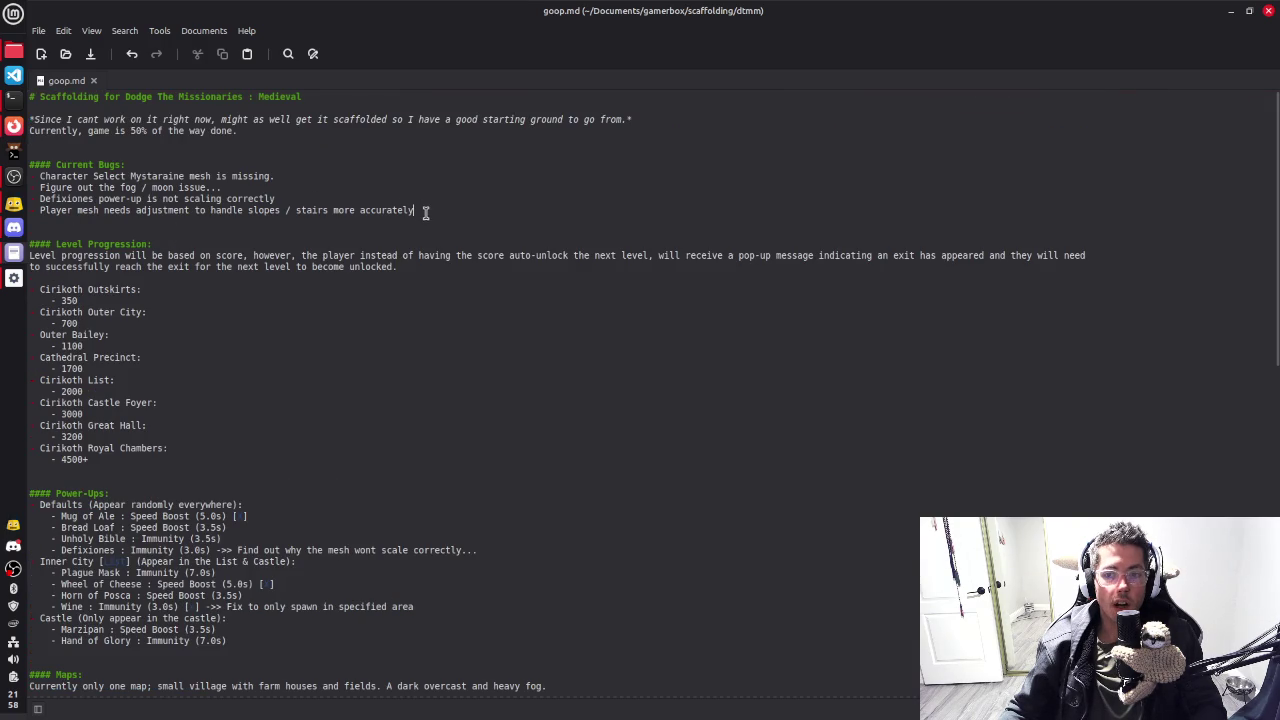
pyautogui.press('Return')
pyautogui.write('Gr')
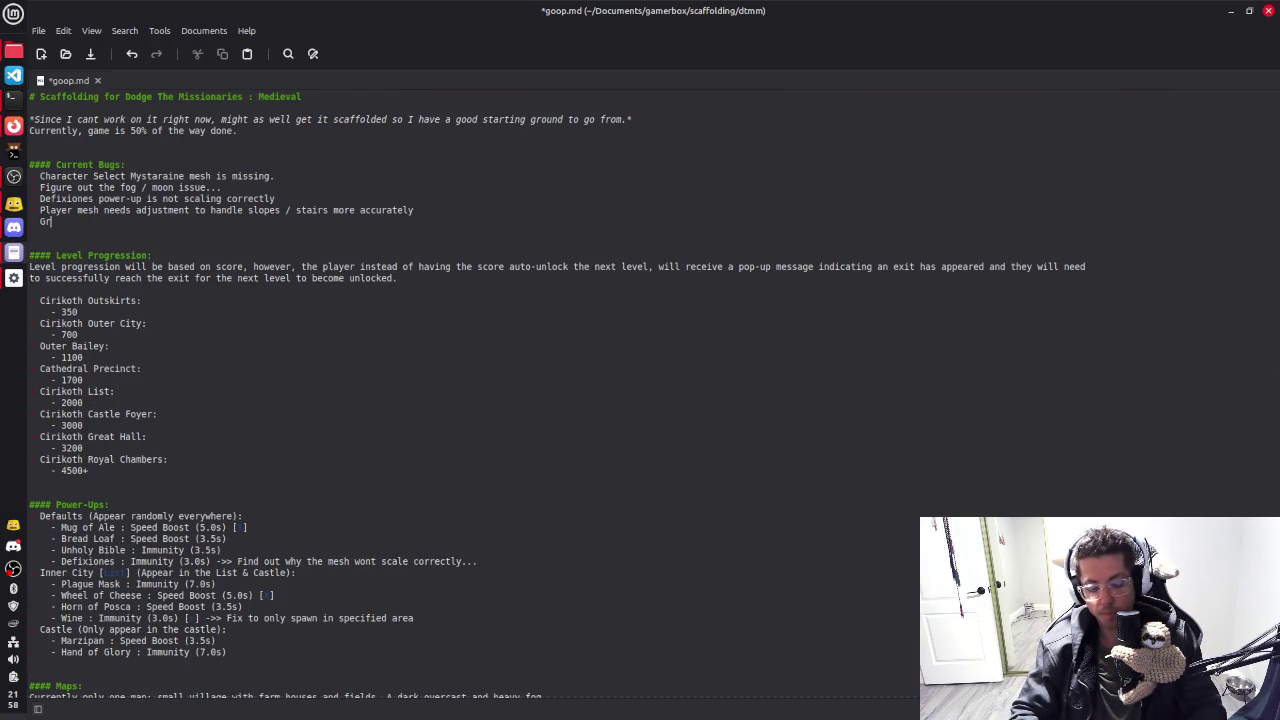
pyautogui.write('abm more assets for ')
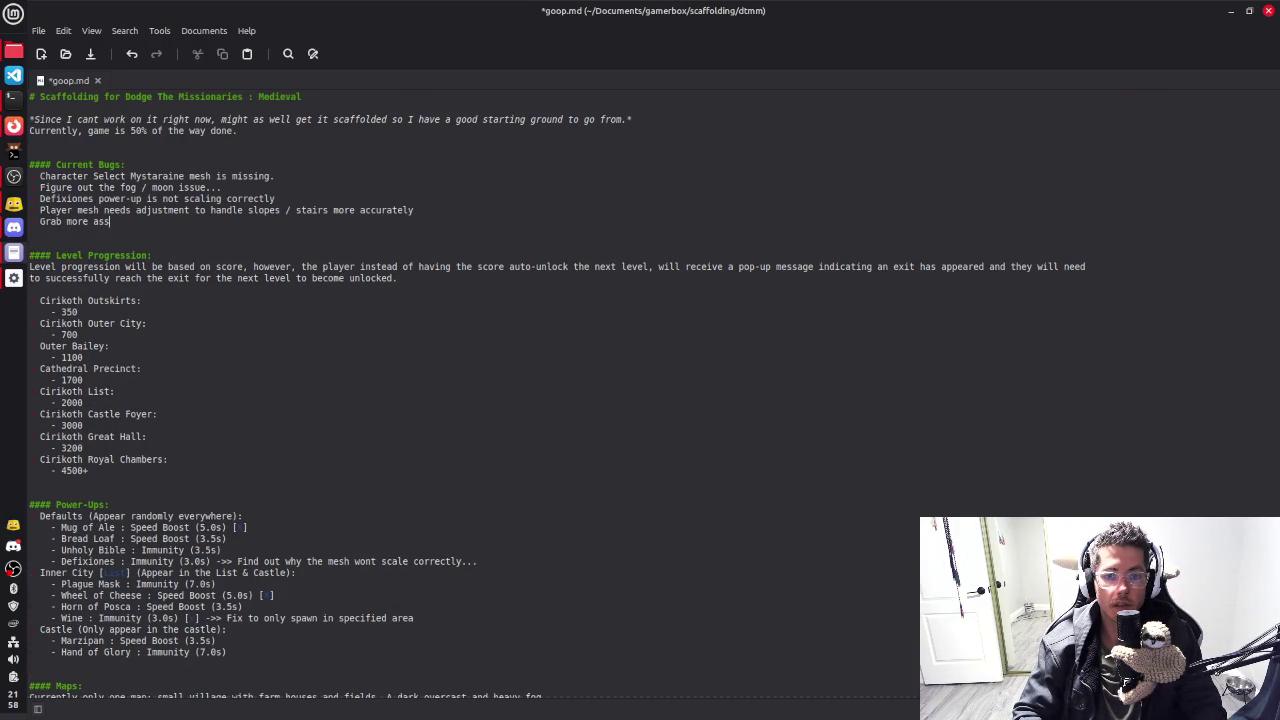
pyautogui.write('the powerups')
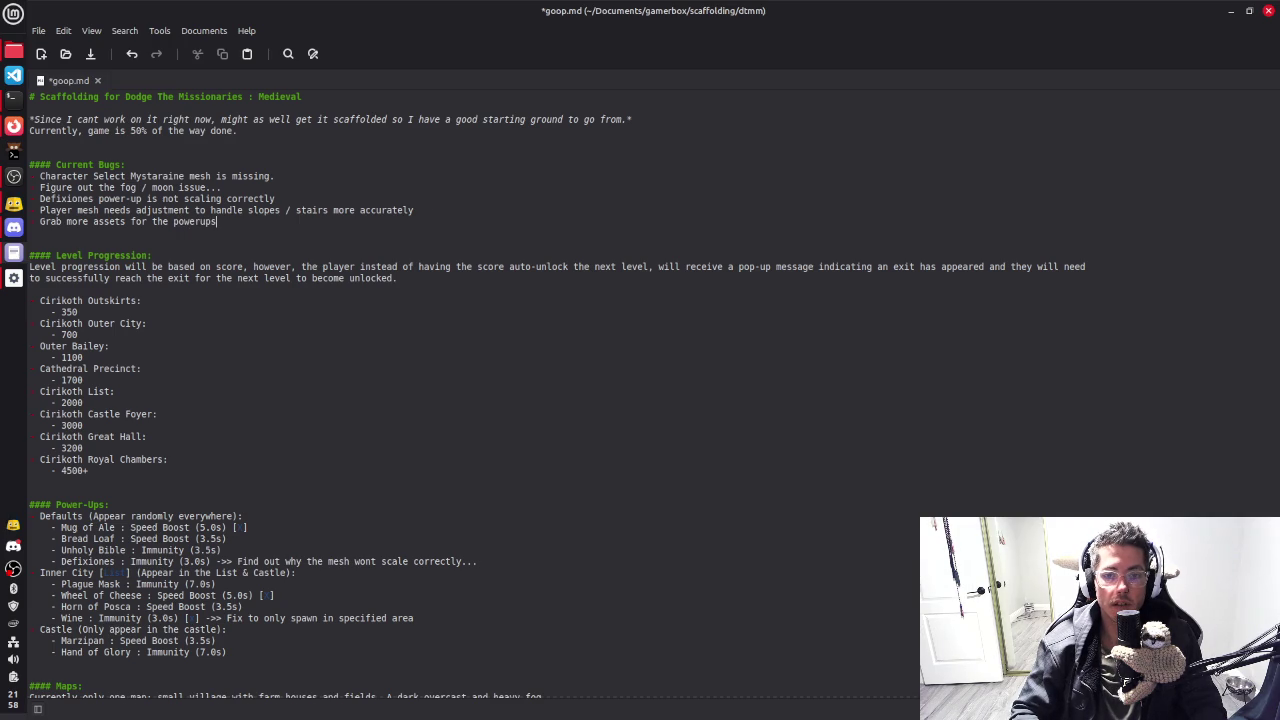
pyautogui.hotkey('ctrl', 's')
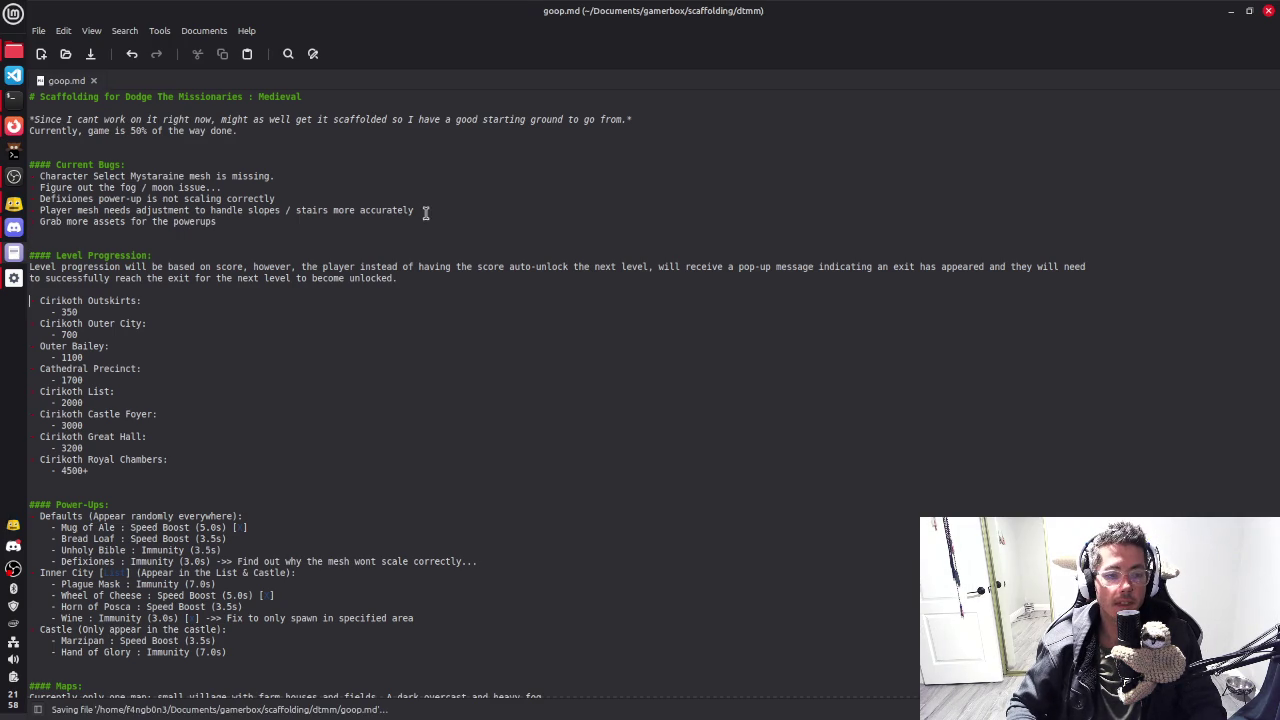
# Step: Page down to the Maps and Achievements sections, then return to Godot Engine
pyautogui.press('Down')
pyautogui.press('Down')
pyautogui.press('Down')
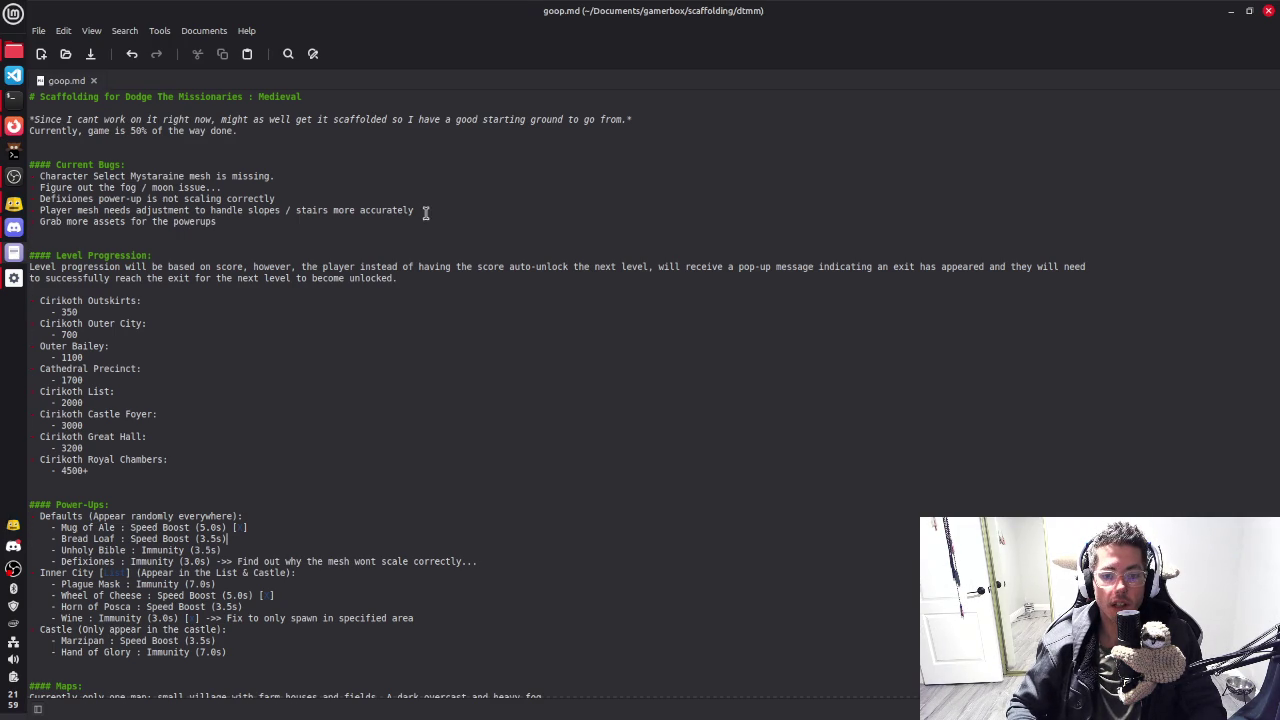
pyautogui.press('pagedown')
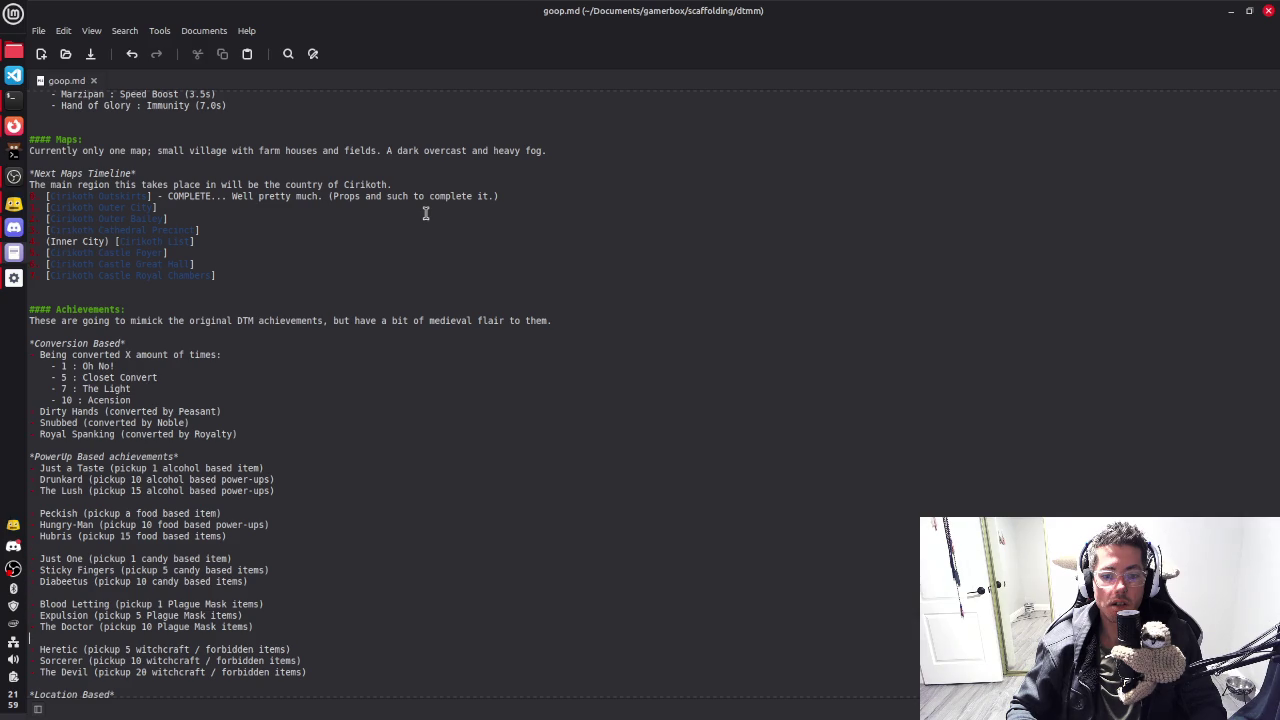
pyautogui.press('Down')
pyautogui.press('Down')
pyautogui.press('Down')
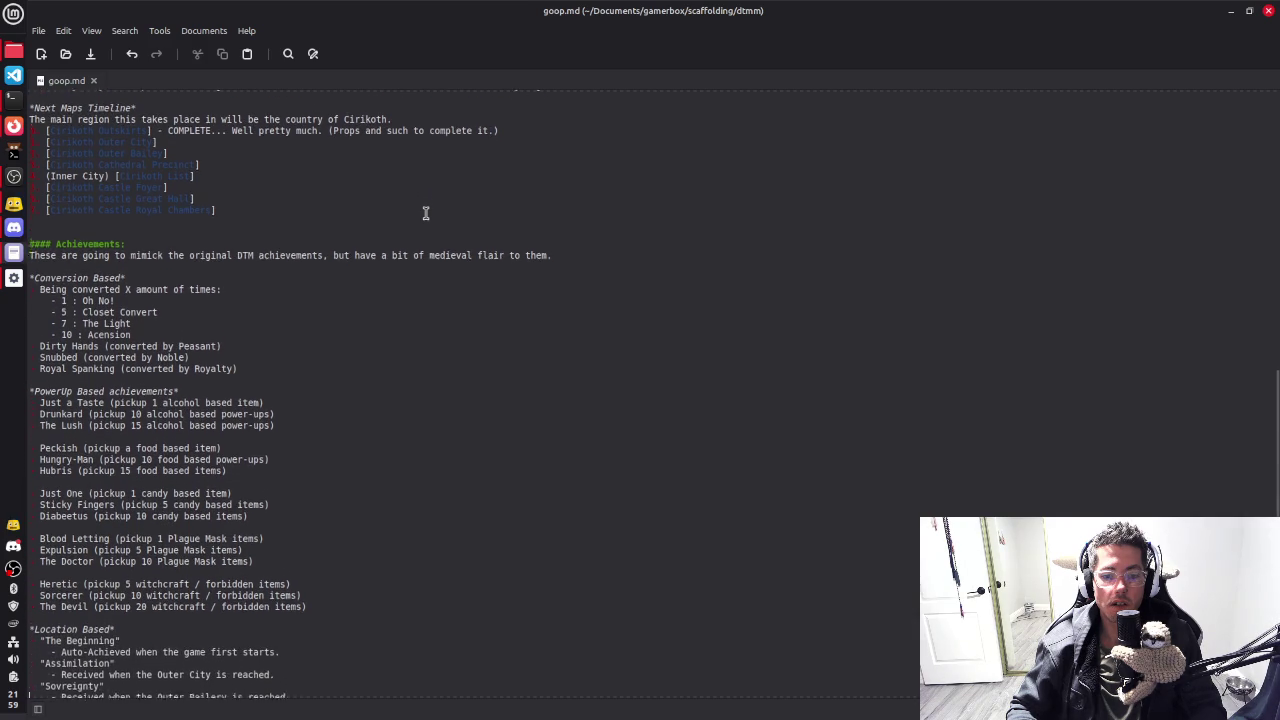
pyautogui.hotkey('alt', 'Tab')
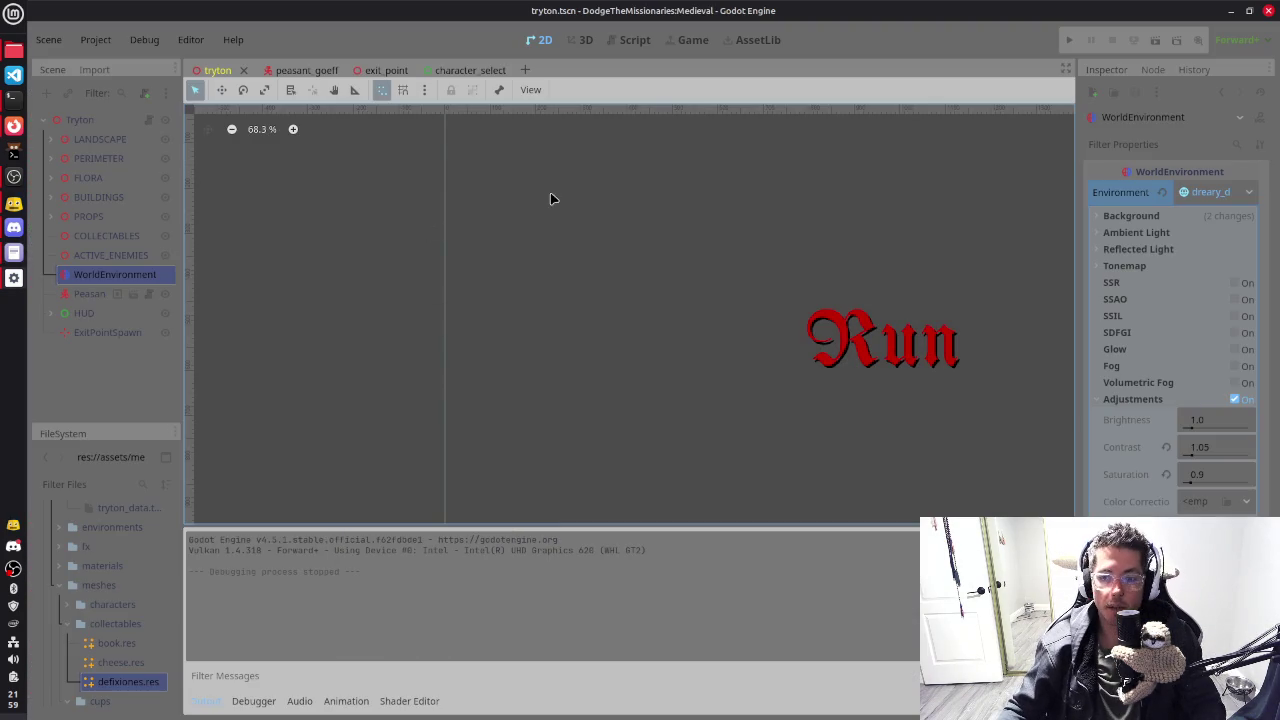
# Step: Set the tryton region's Required Survival to 50 in the Inspector and save
pyautogui.click(580, 40)
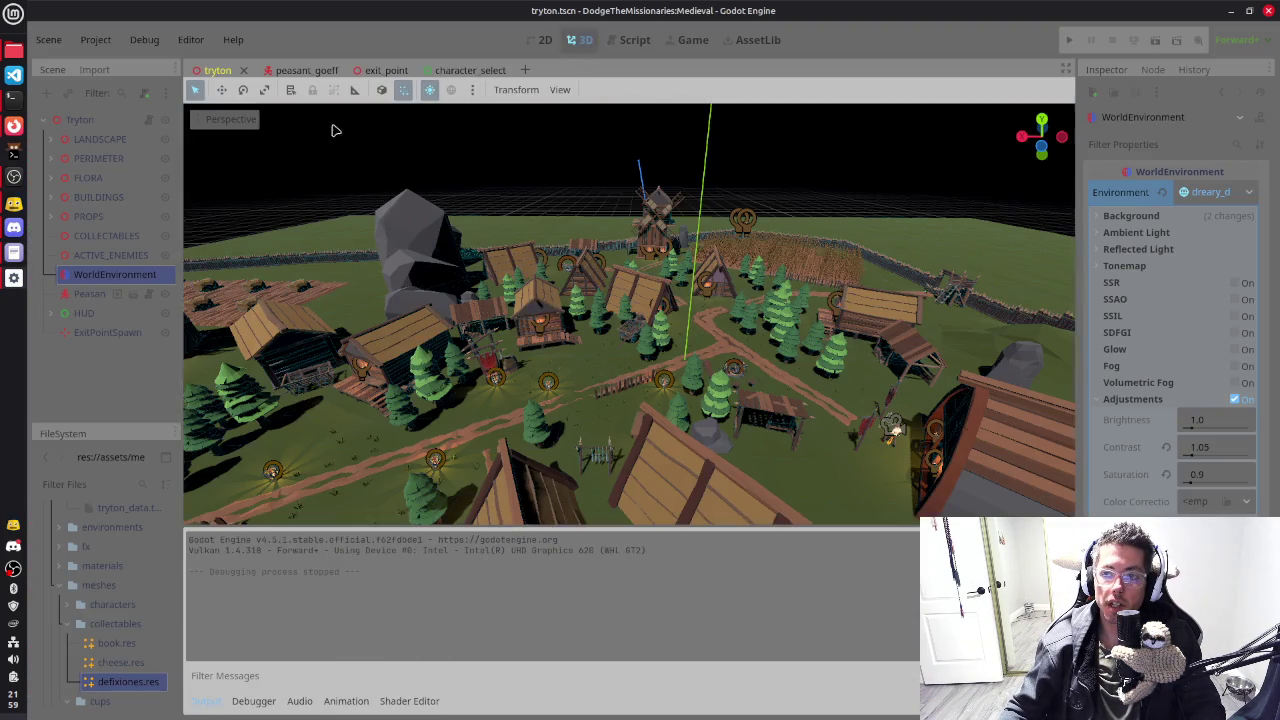
pyautogui.click(119, 119)
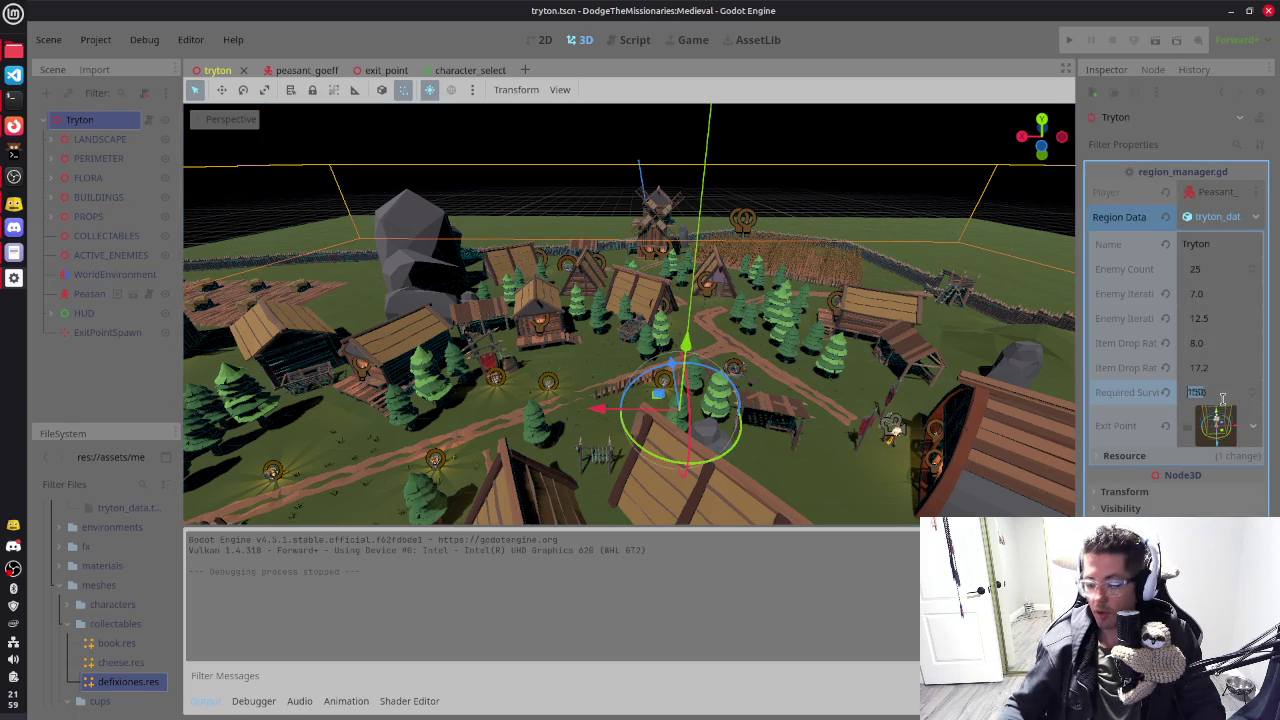
pyautogui.click(1222, 398)
pyautogui.write('50')
pyautogui.press('Return')
pyautogui.hotkey('ctrl', 's')
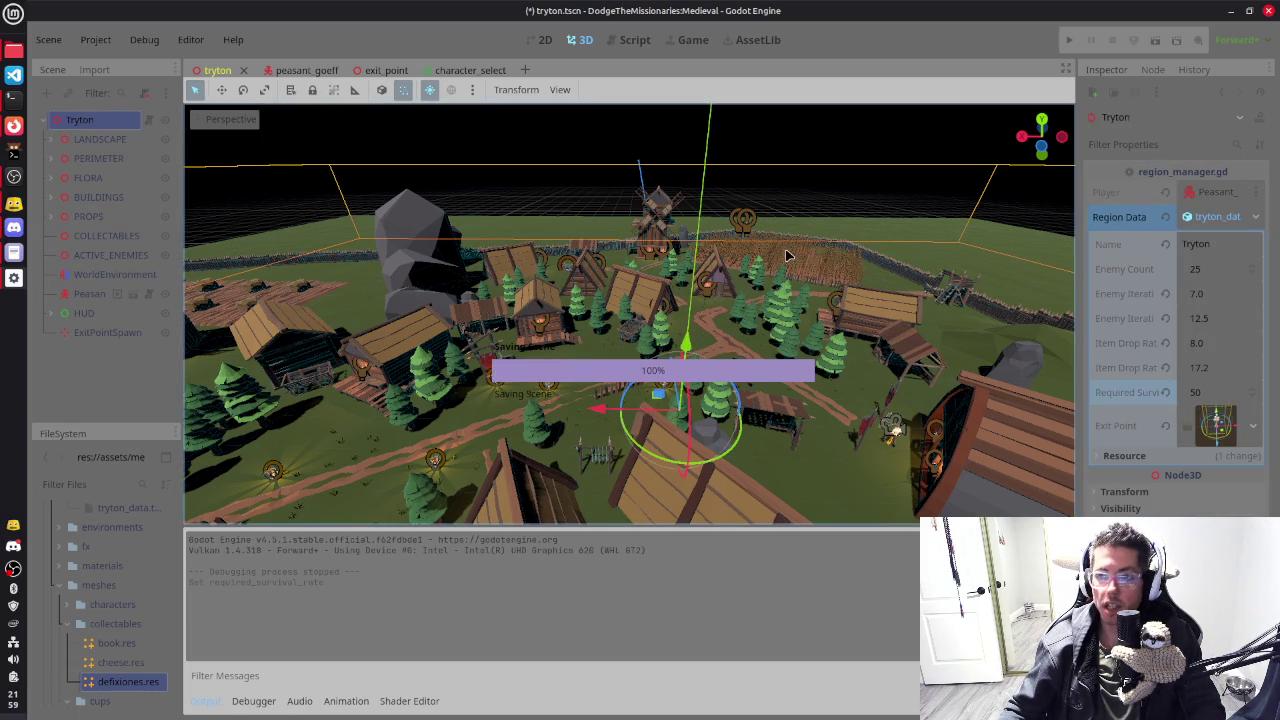
# Step: Turn on Fog in the WorldEnvironment settings
pyautogui.click(108, 274)
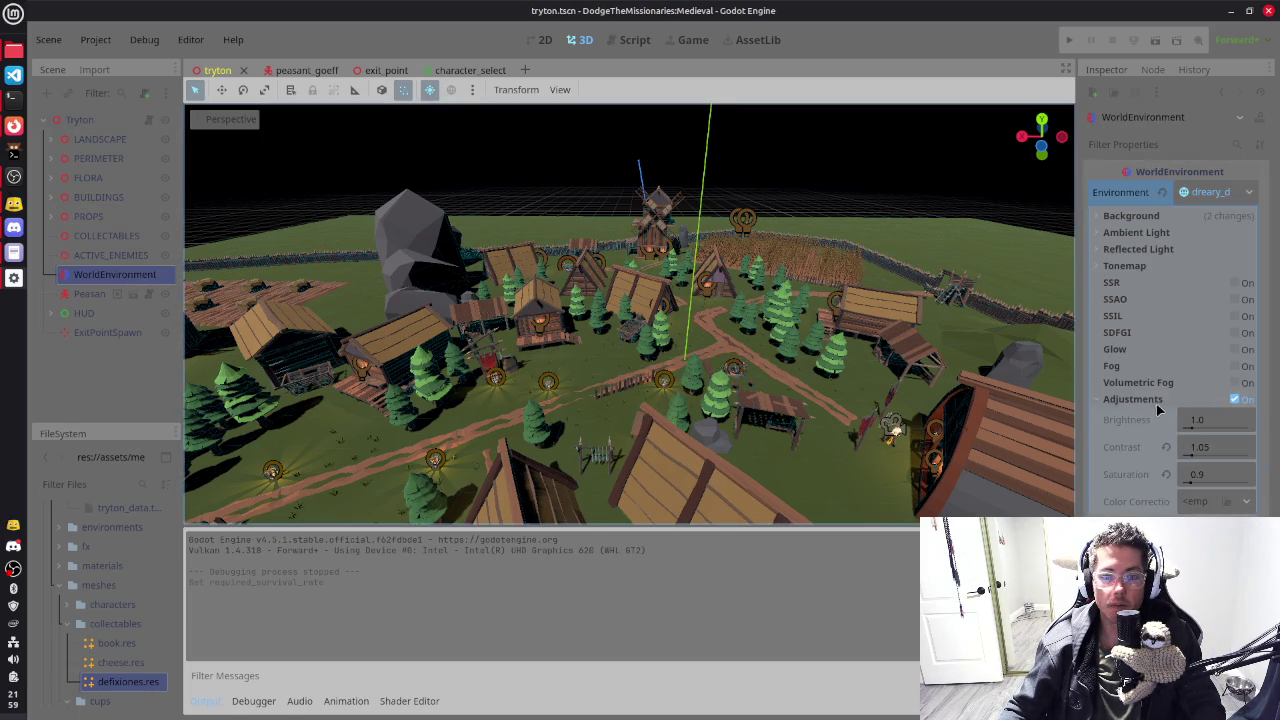
pyautogui.click(1237, 366)
pyautogui.moveTo(905, 345); pyautogui.dragTo(757, 337)
# Step: Save the tryton scene with the new survival and fog settings
pyautogui.hotkey('ctrl', 's')
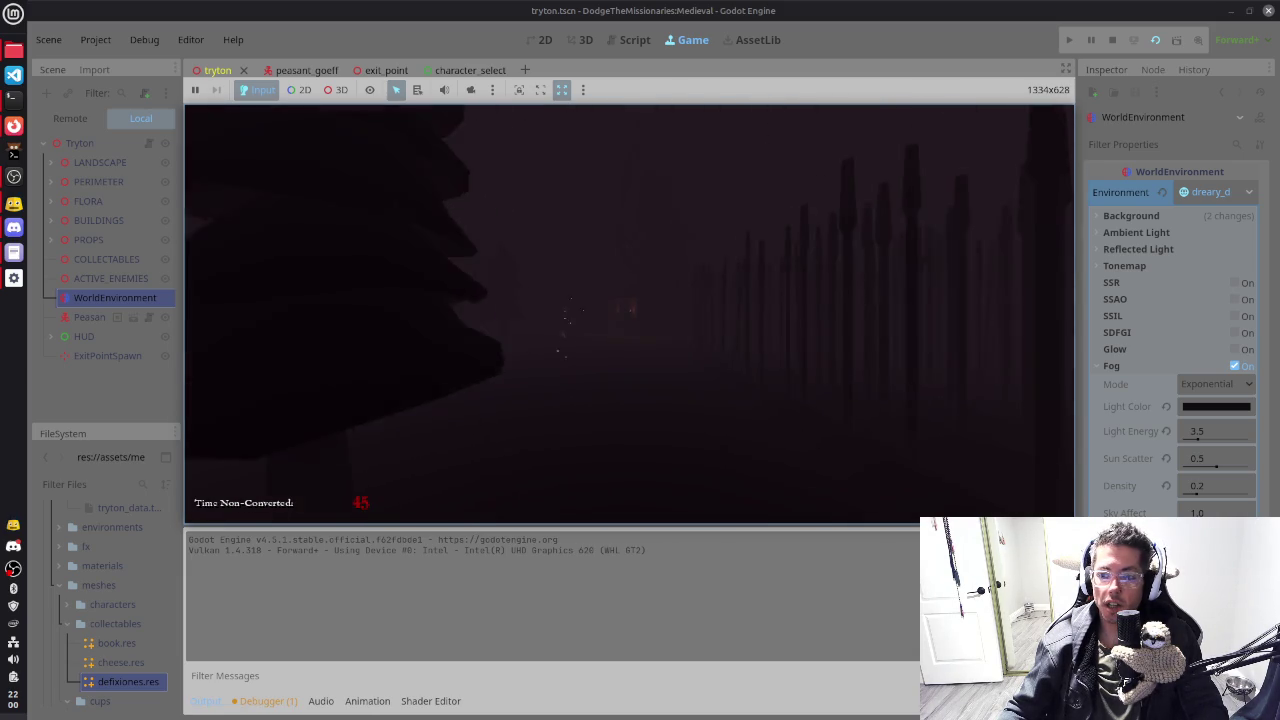
# Step: Walk the player through the village and trees into the Defixiones pickup
pyautogui.press('w')
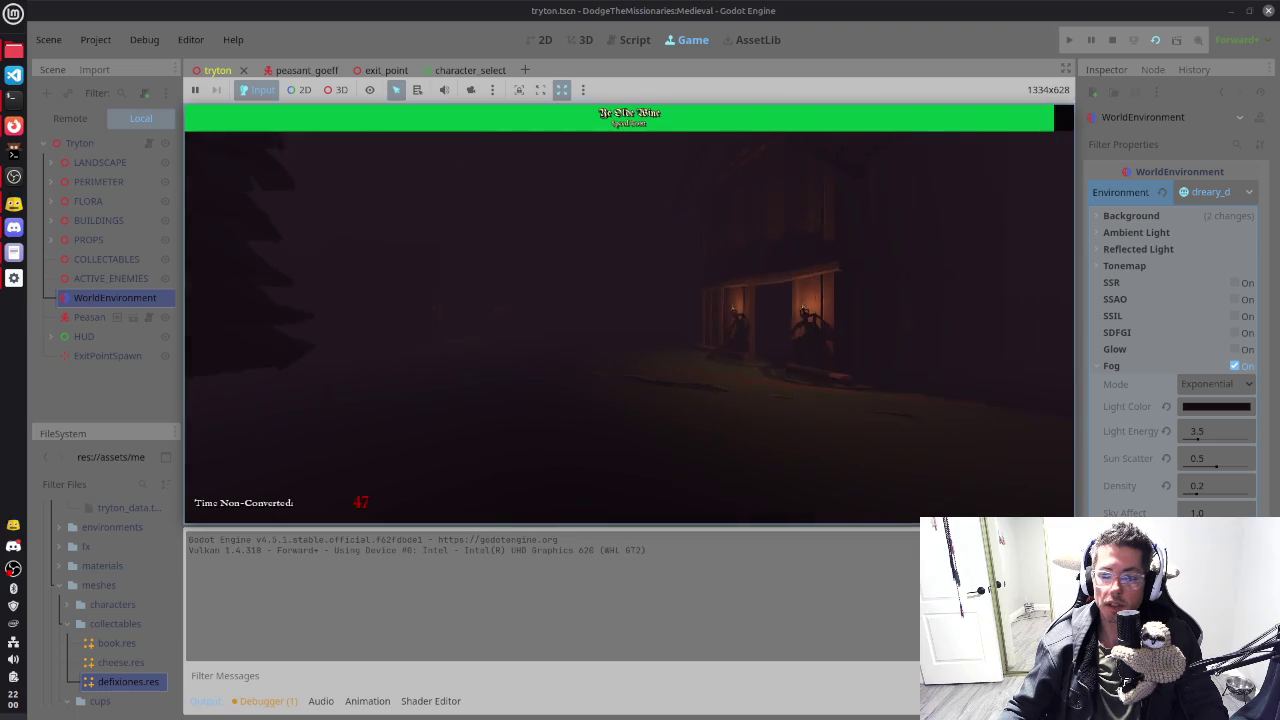
pyautogui.press('w')
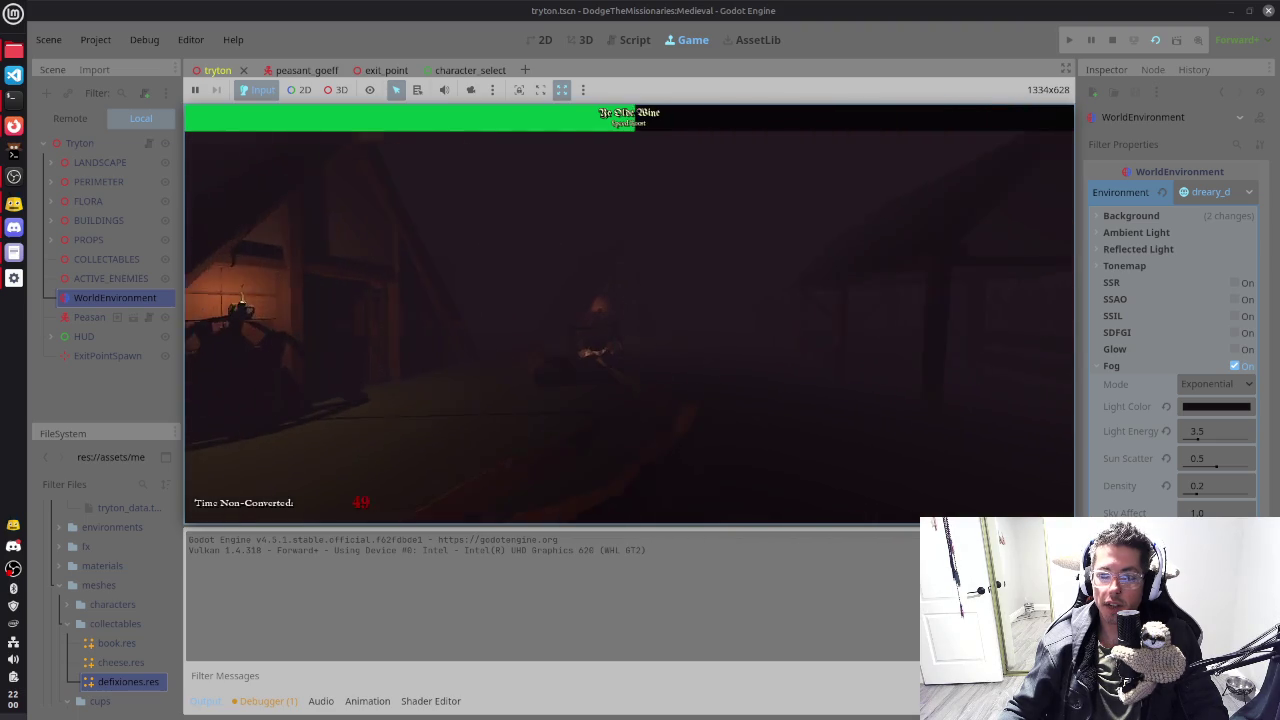
pyautogui.press('w')
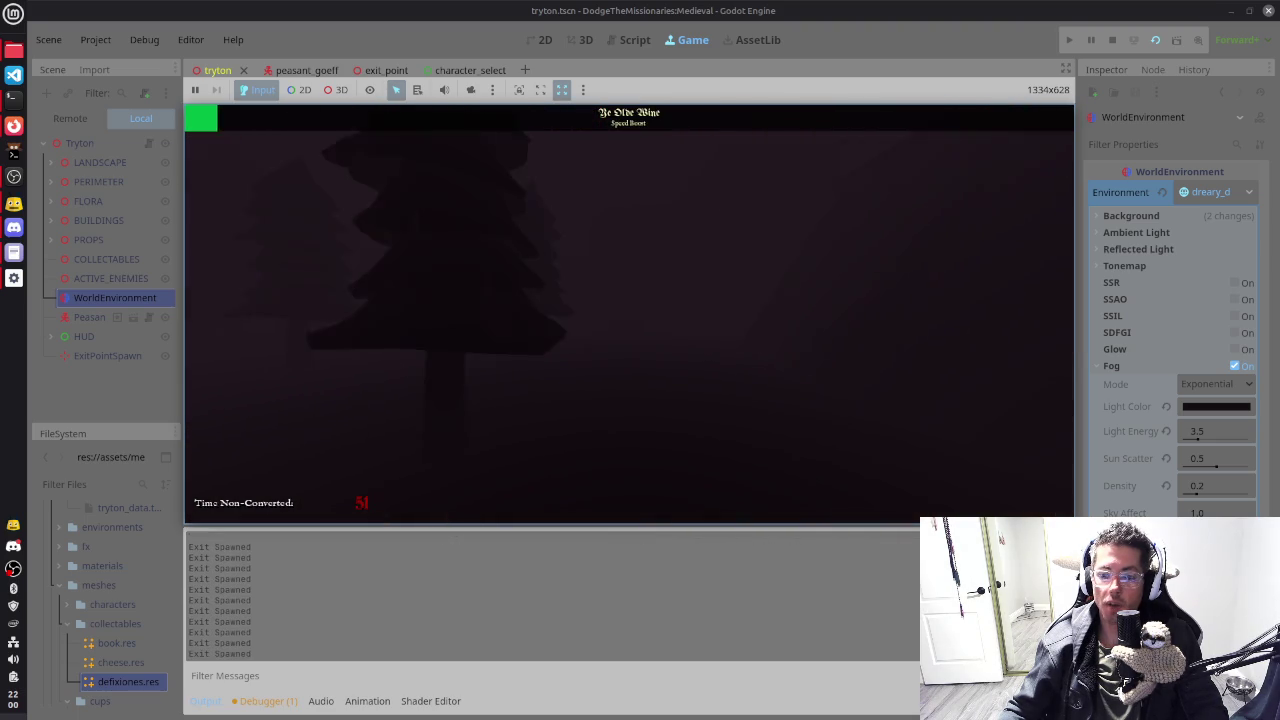
pyautogui.press('w')
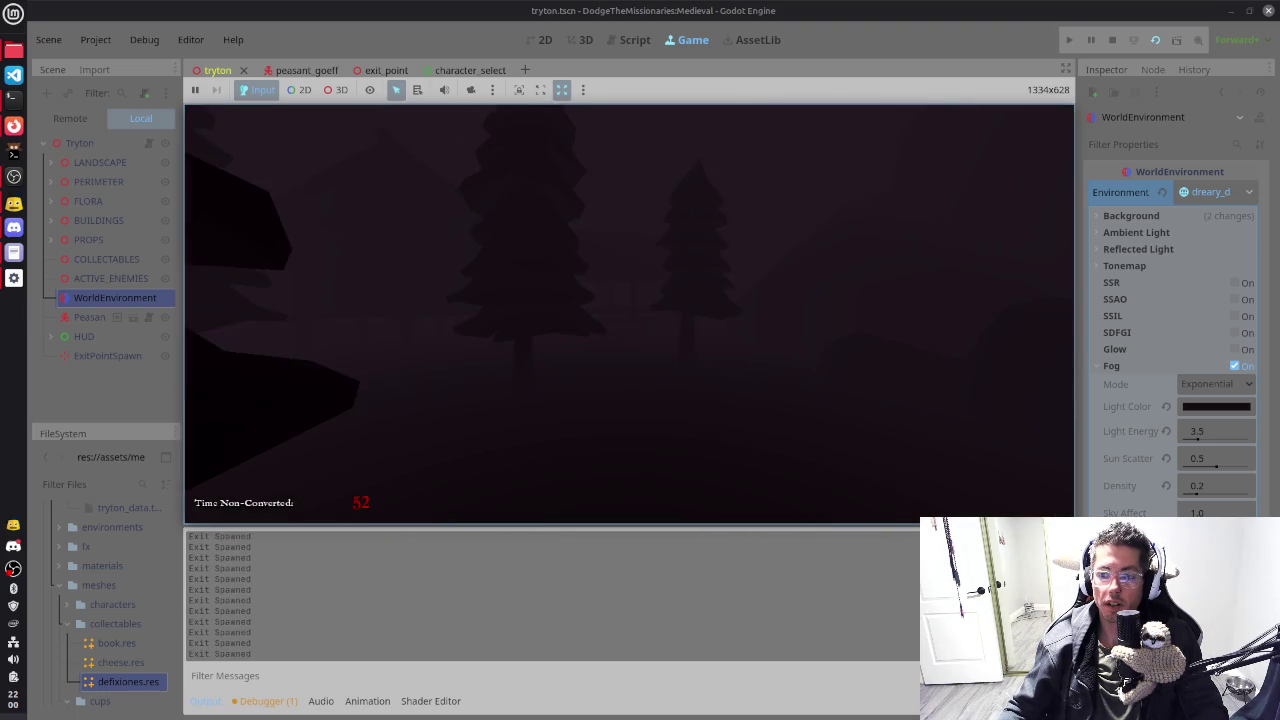
pyautogui.press('w')
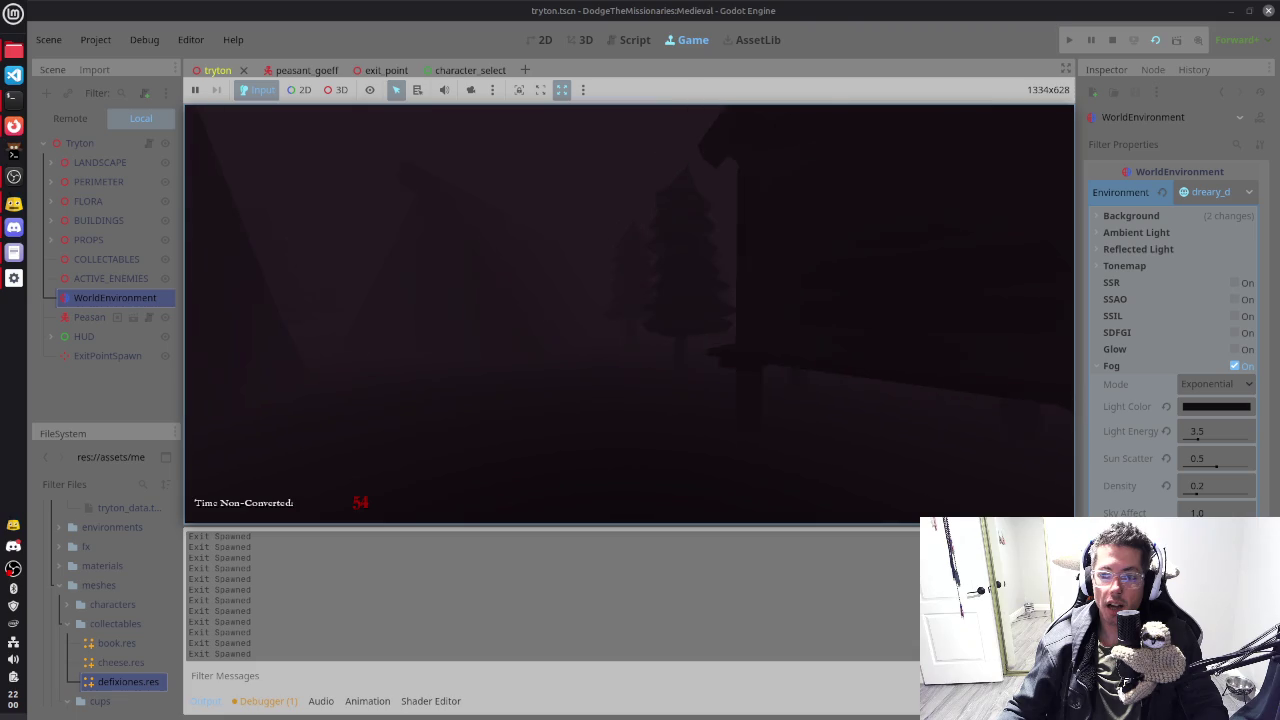
pyautogui.press('w')
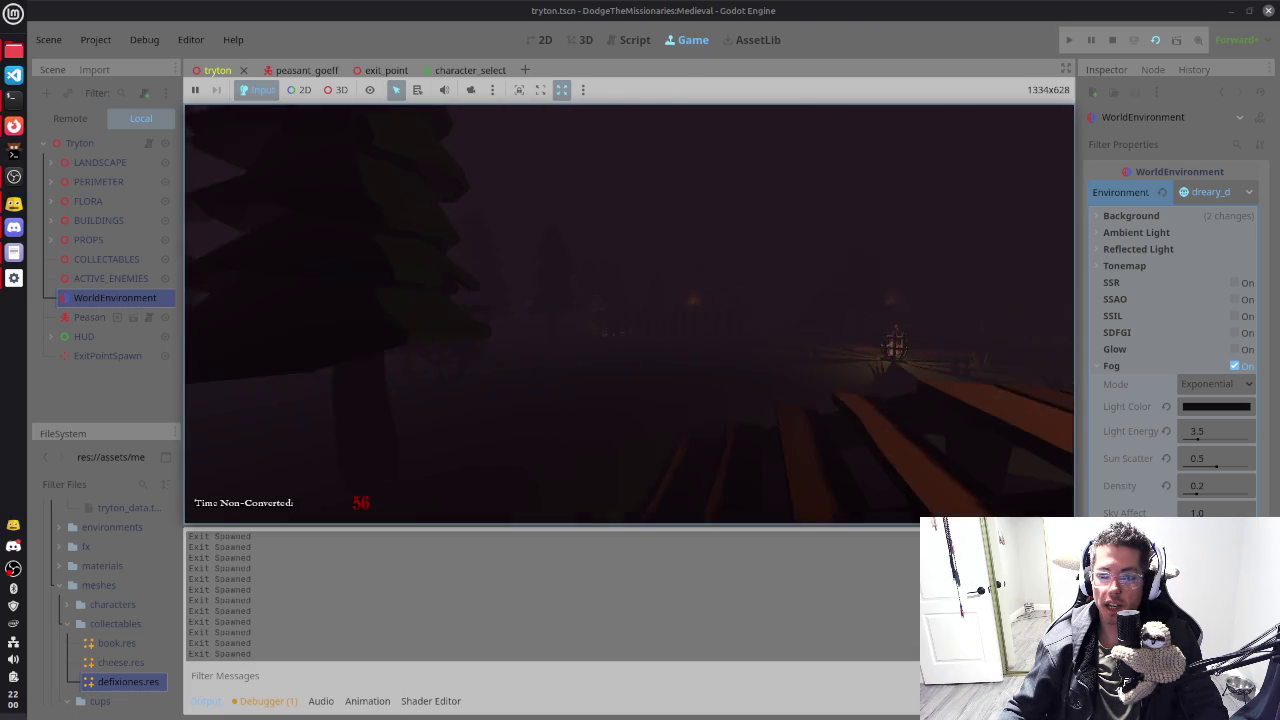
pyautogui.press('w')
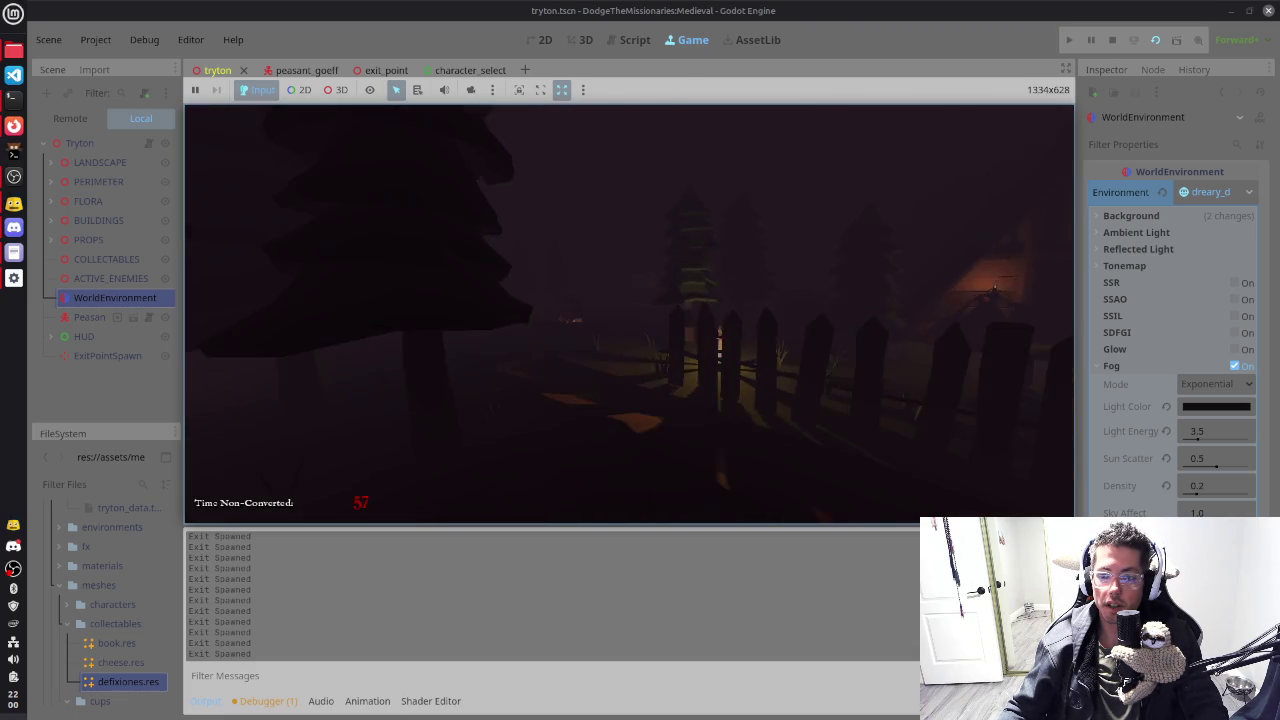
pyautogui.press('w')
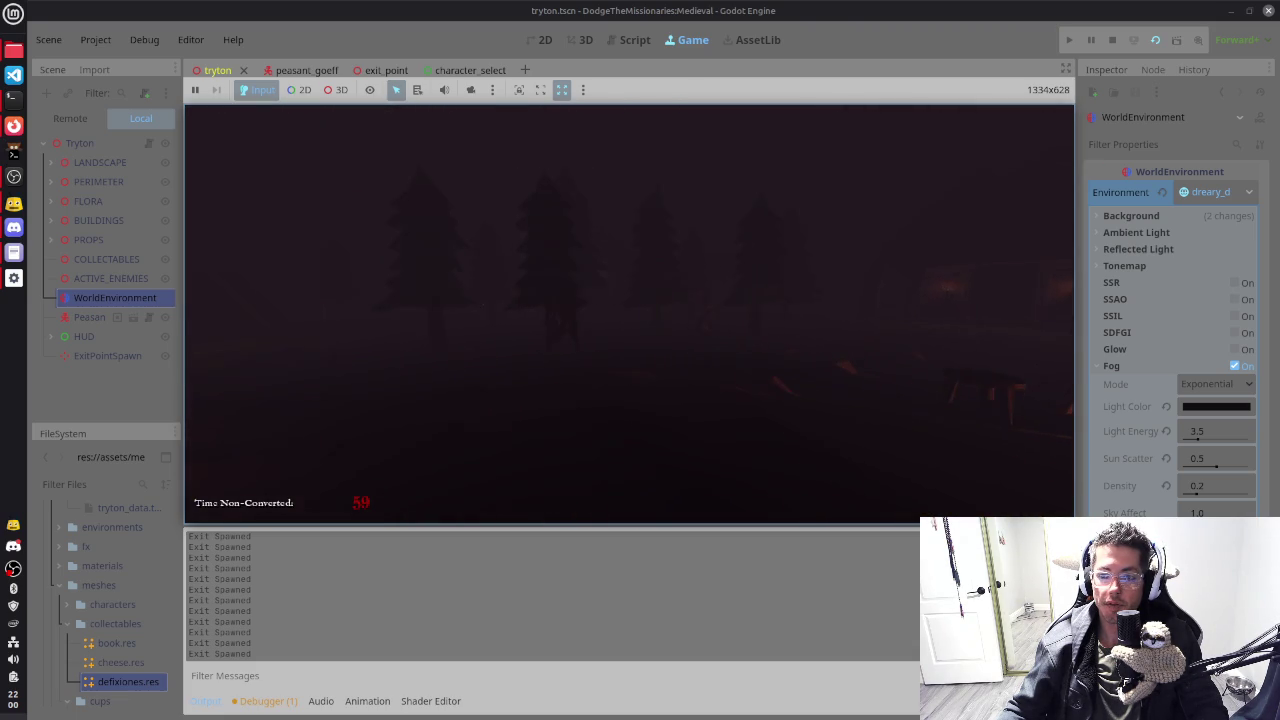
pyautogui.press('w')
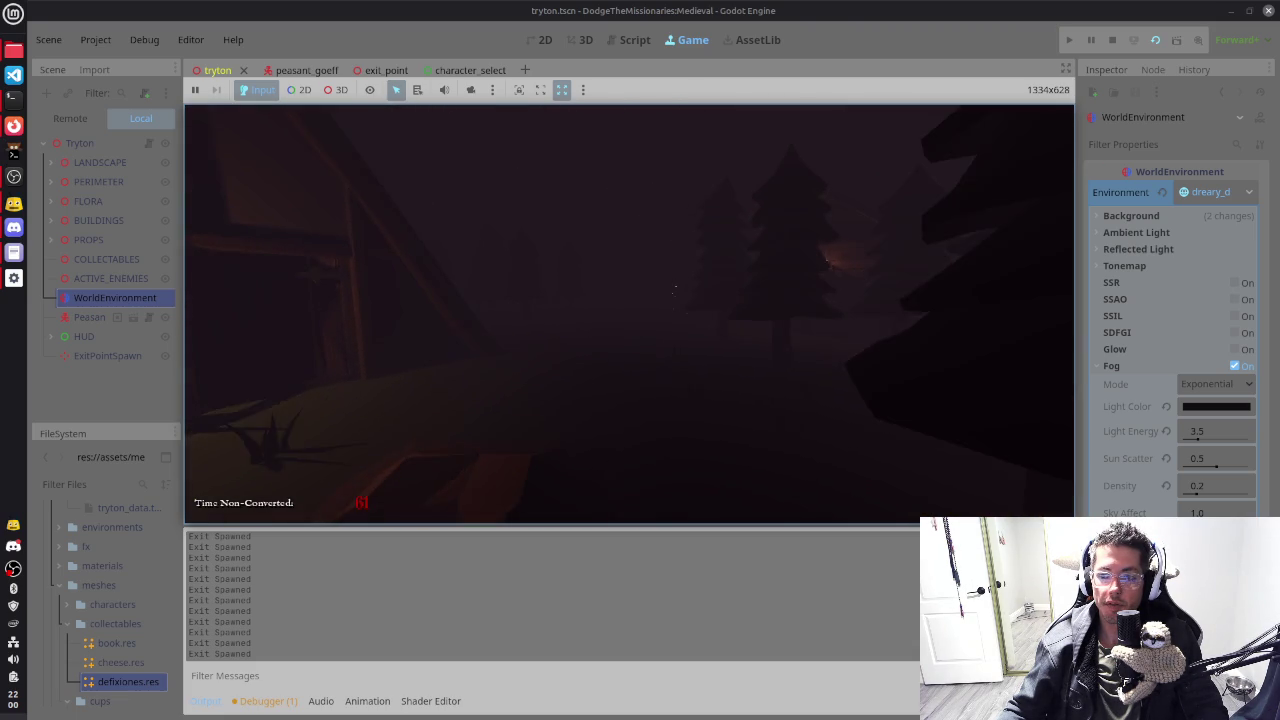
pyautogui.press('w')
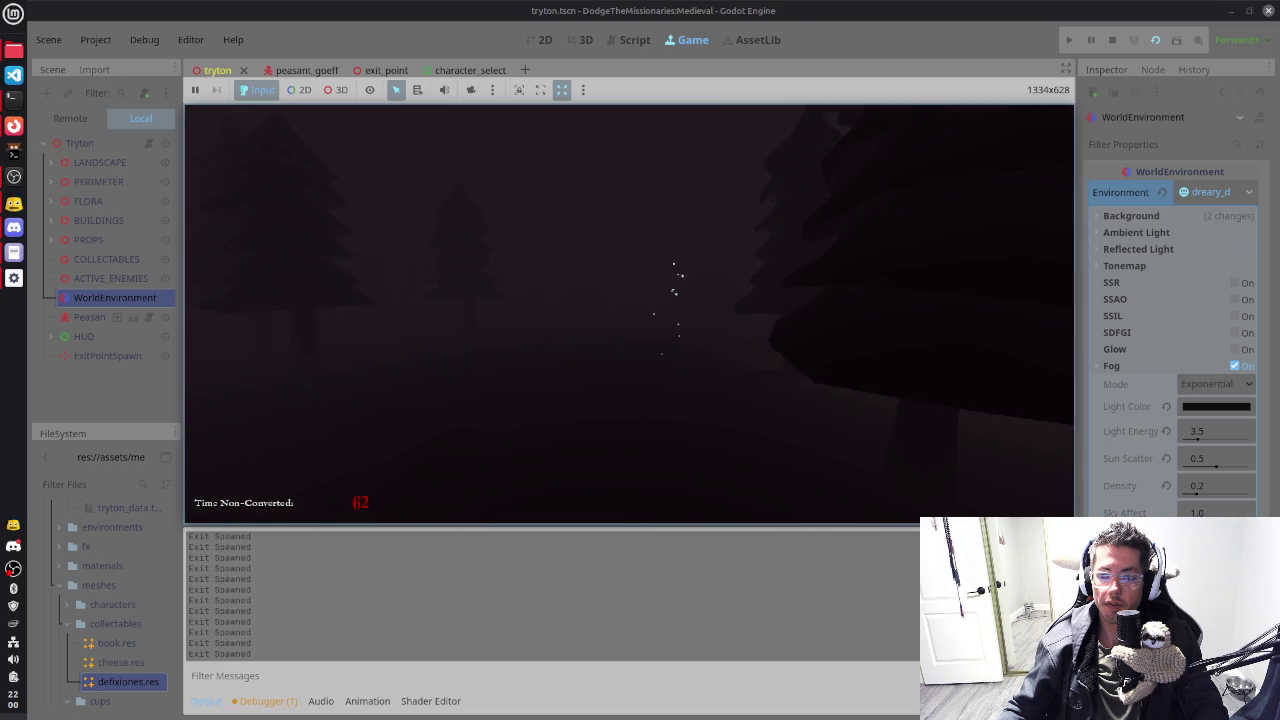
pyautogui.press('w')
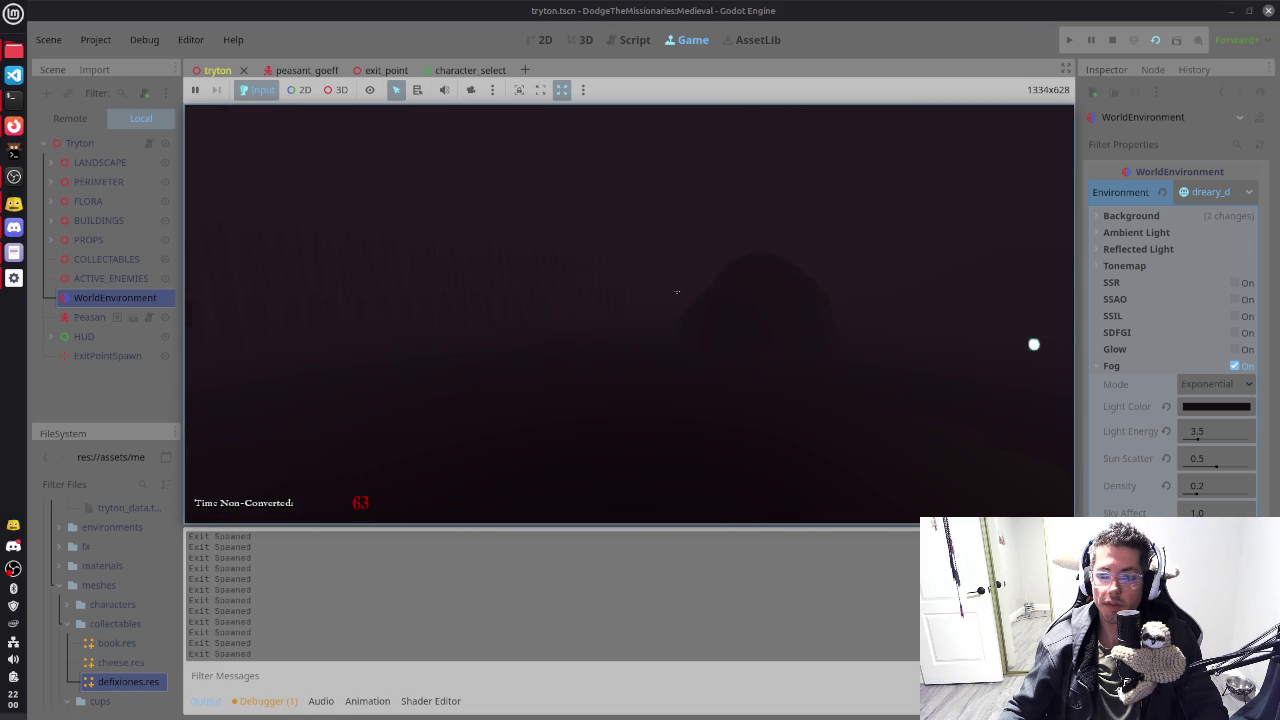
# Step: Continue through the dark forest past the gate and enemies, then stop the game
pyautogui.press('w')
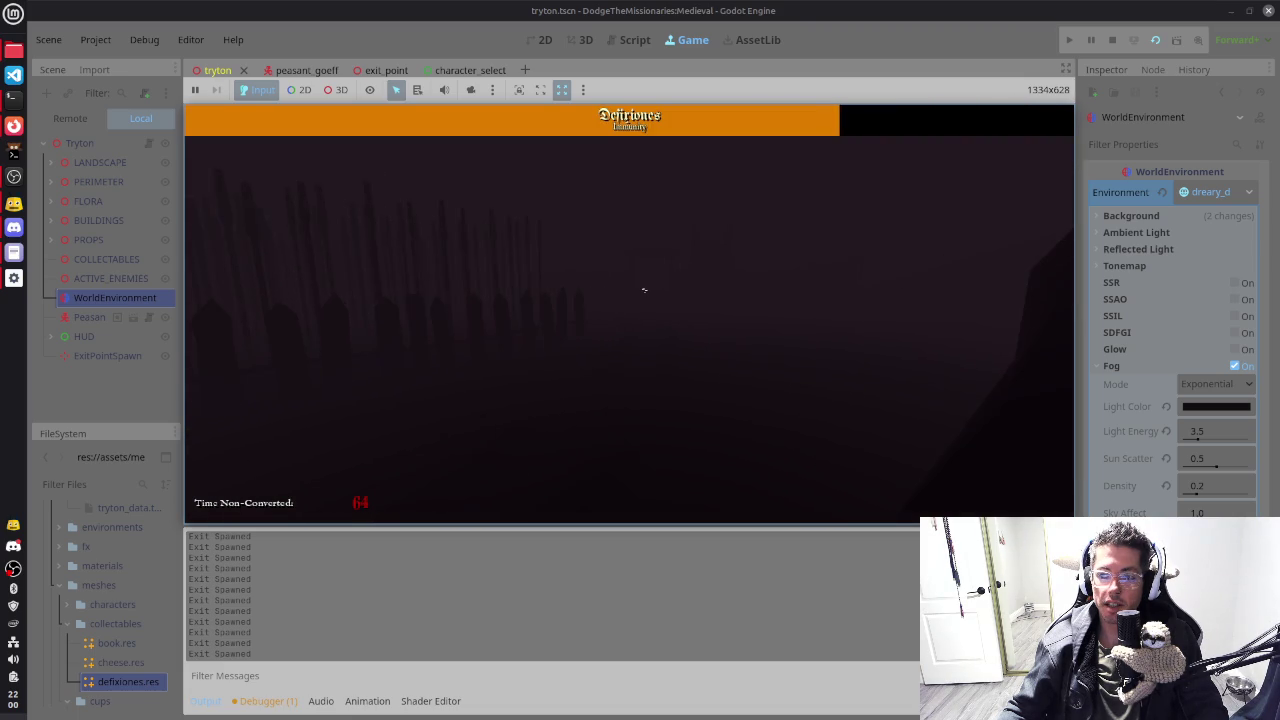
pyautogui.press('w')
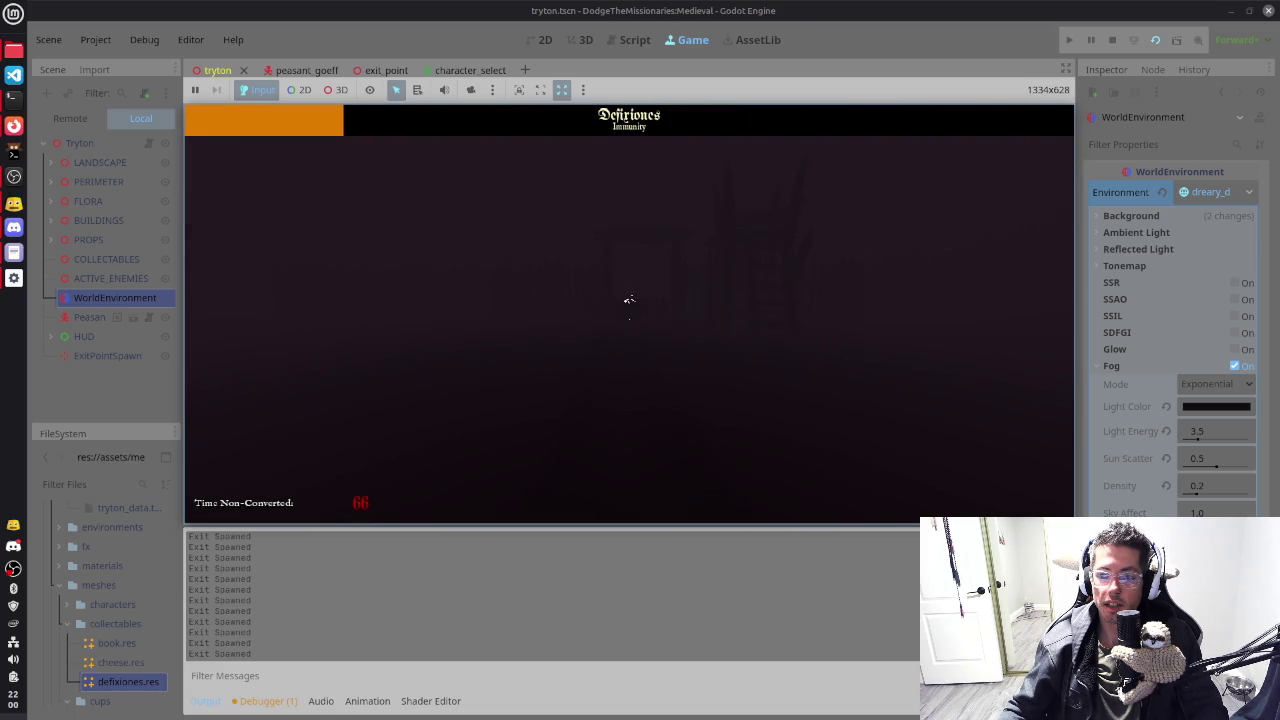
pyautogui.press('w')
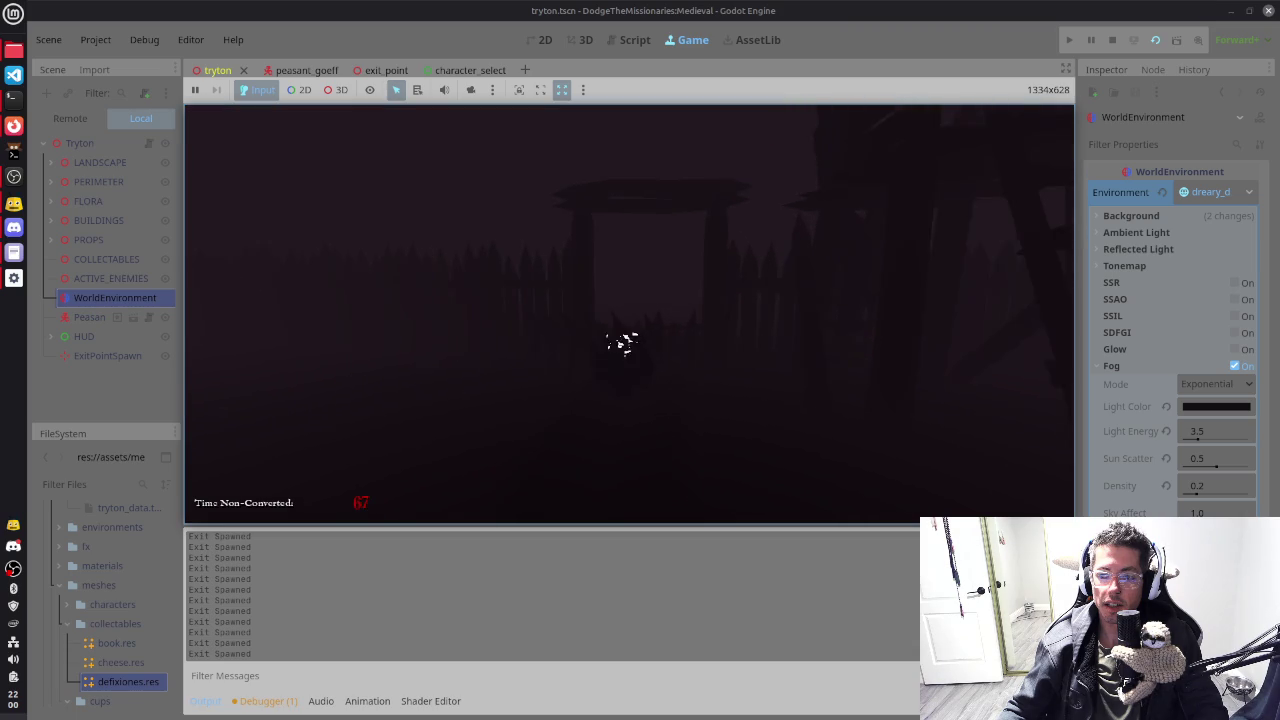
pyautogui.press('w')
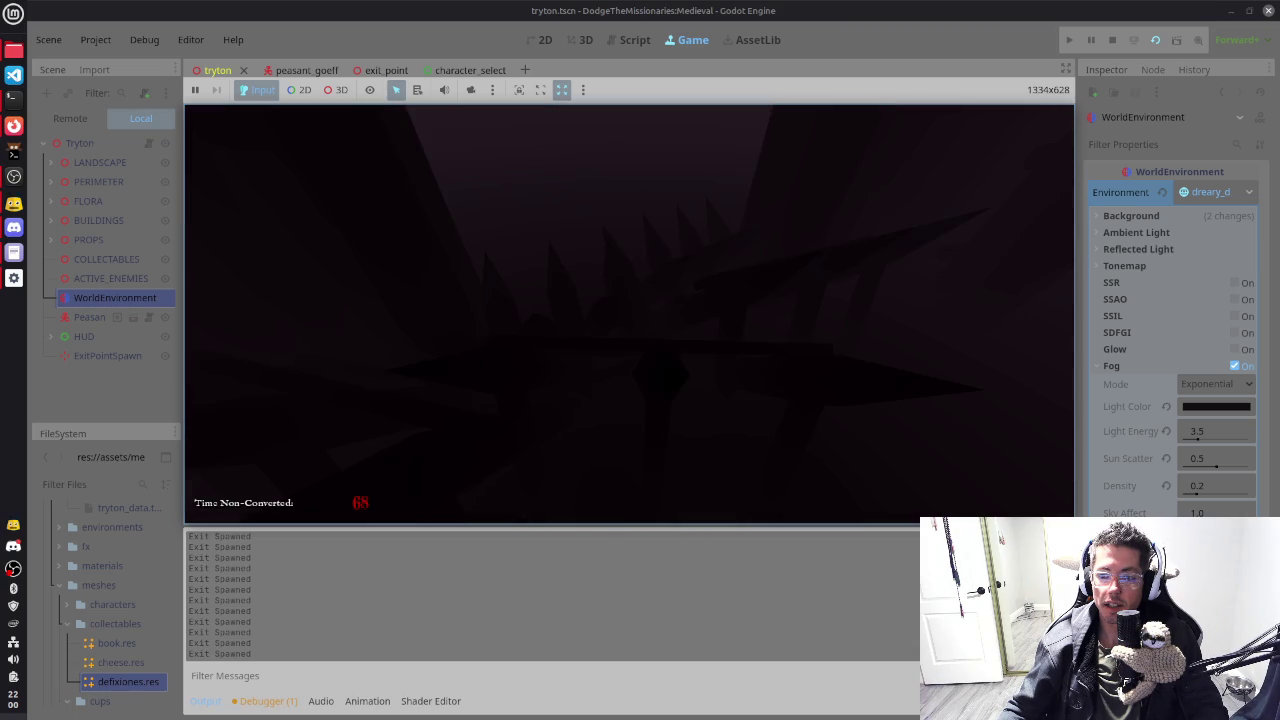
pyautogui.press('w')
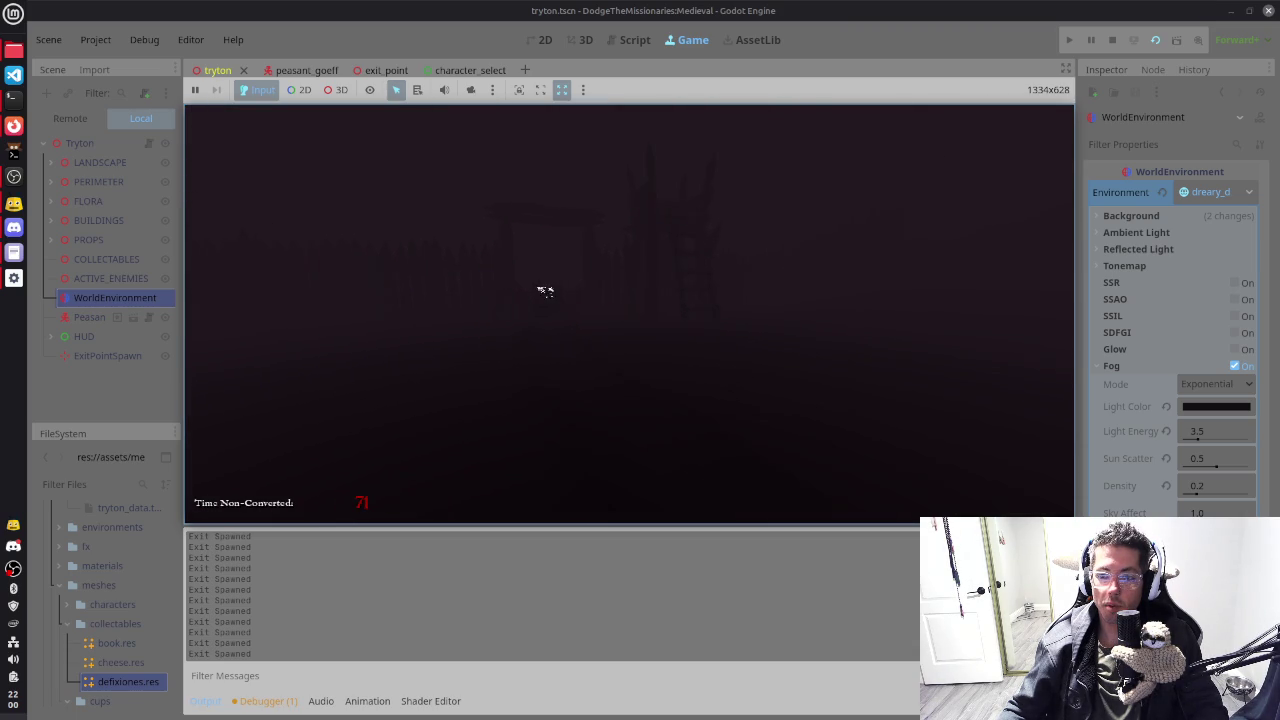
pyautogui.press('w')
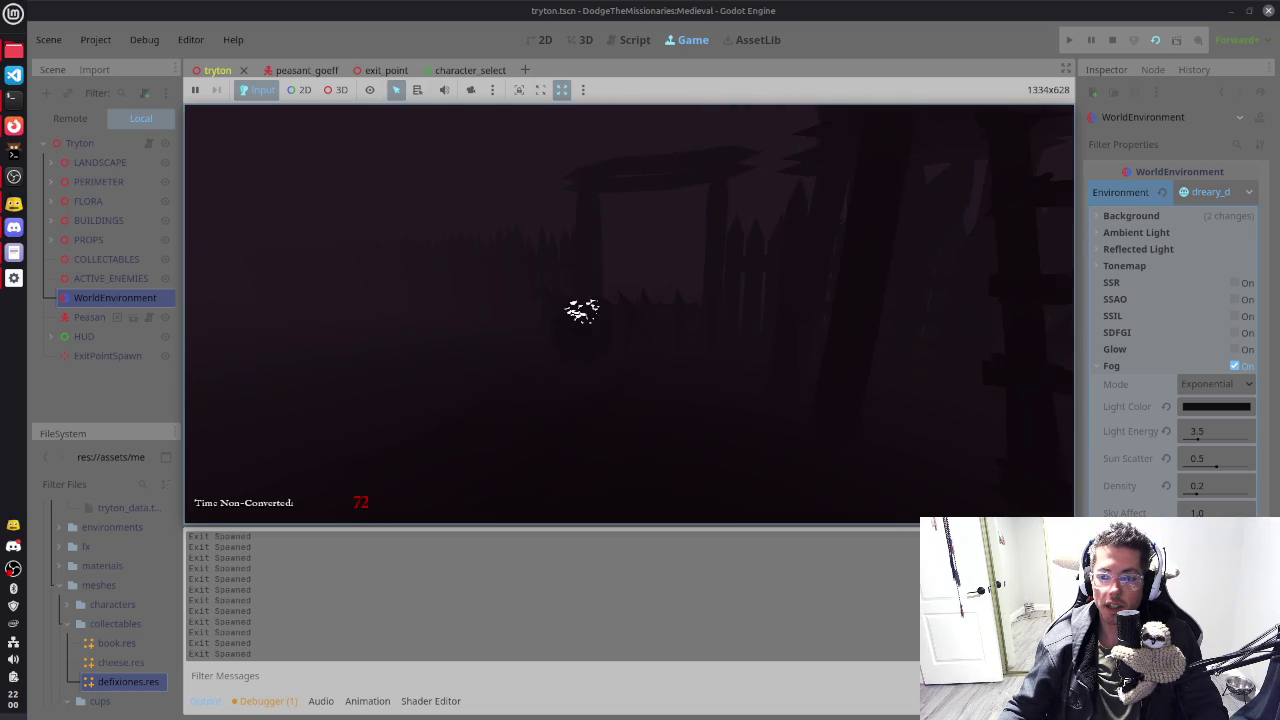
pyautogui.press('w')
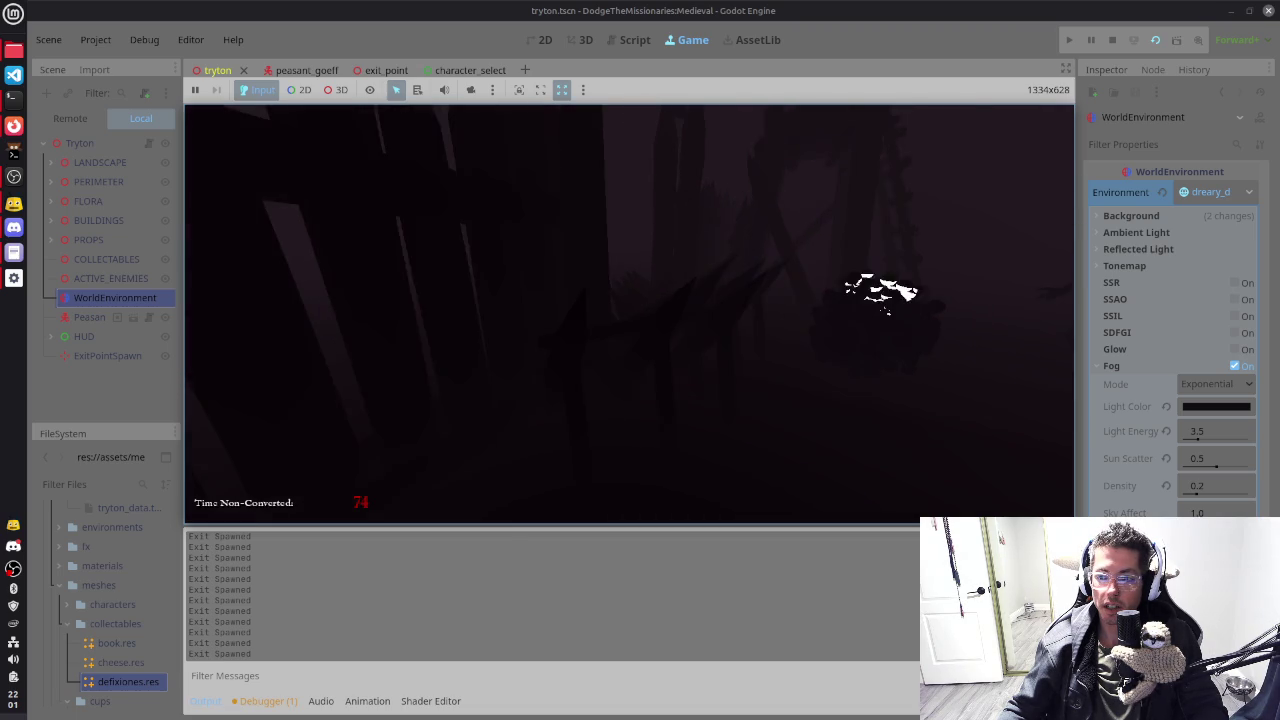
pyautogui.press('w')
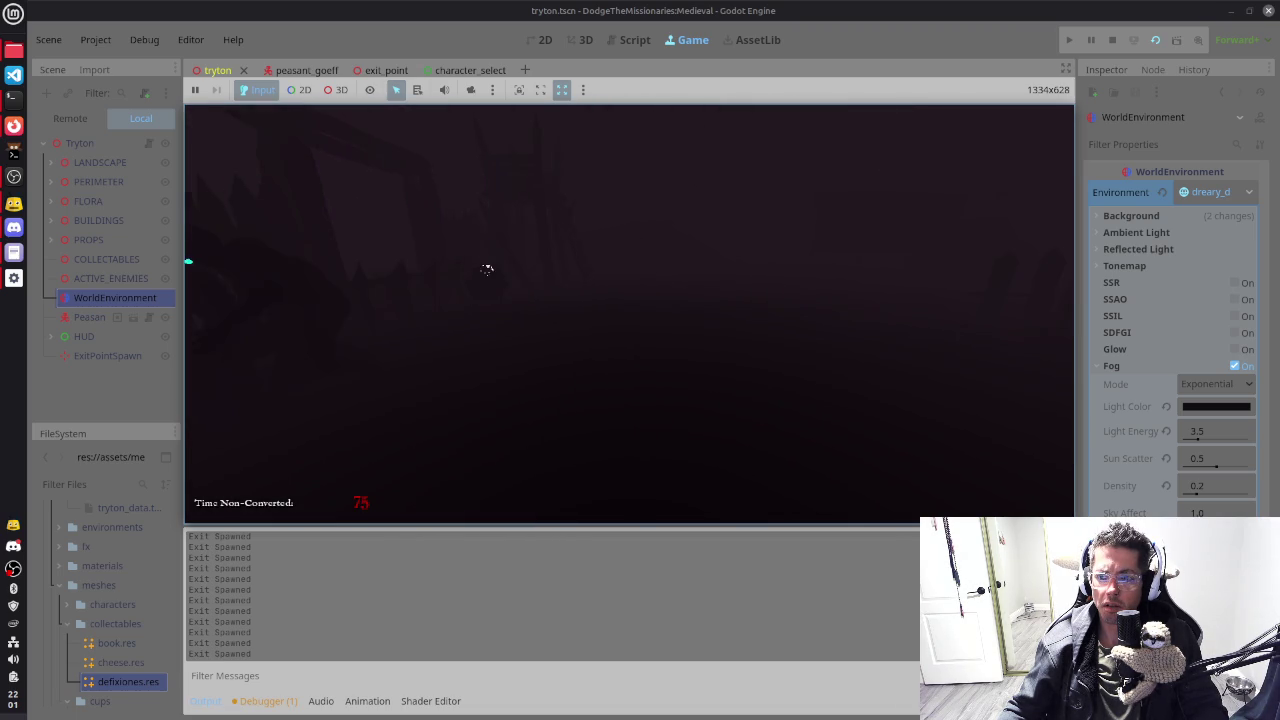
pyautogui.press('F8')
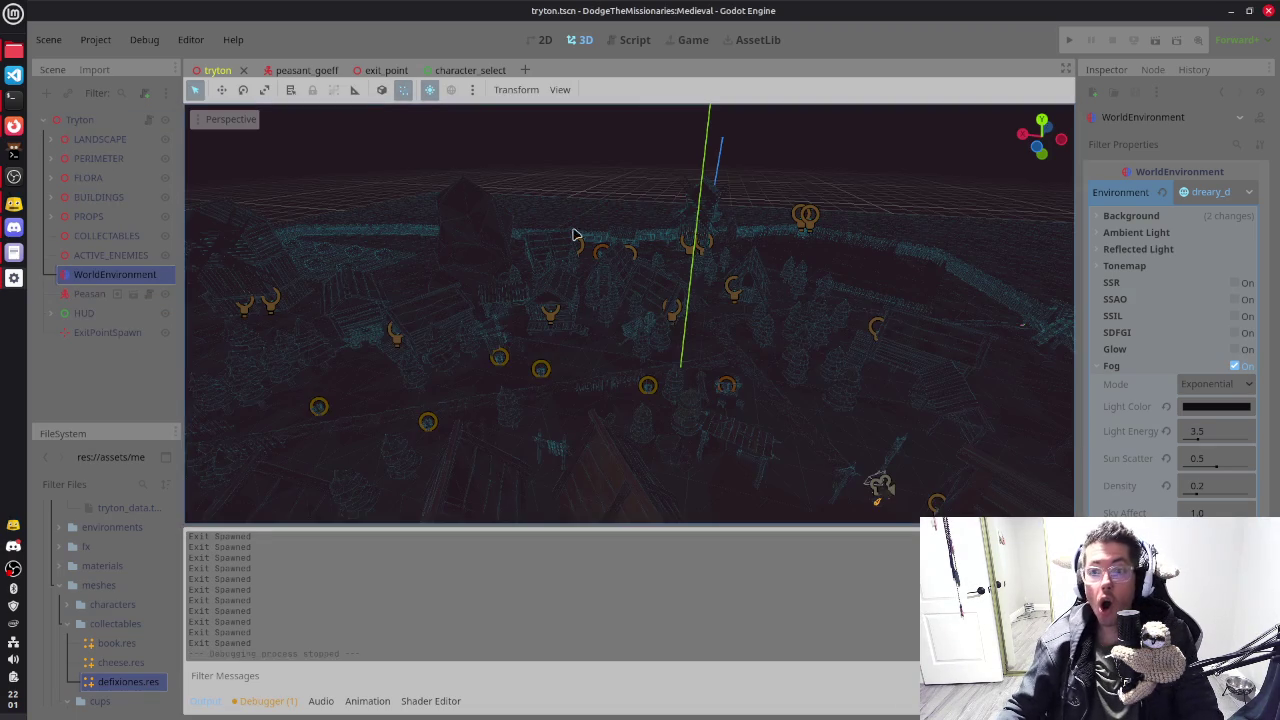
# Step: Open region_manager.gd and inspect the _process exit-spawn code around lines 46–55
pyautogui.click(631, 42)
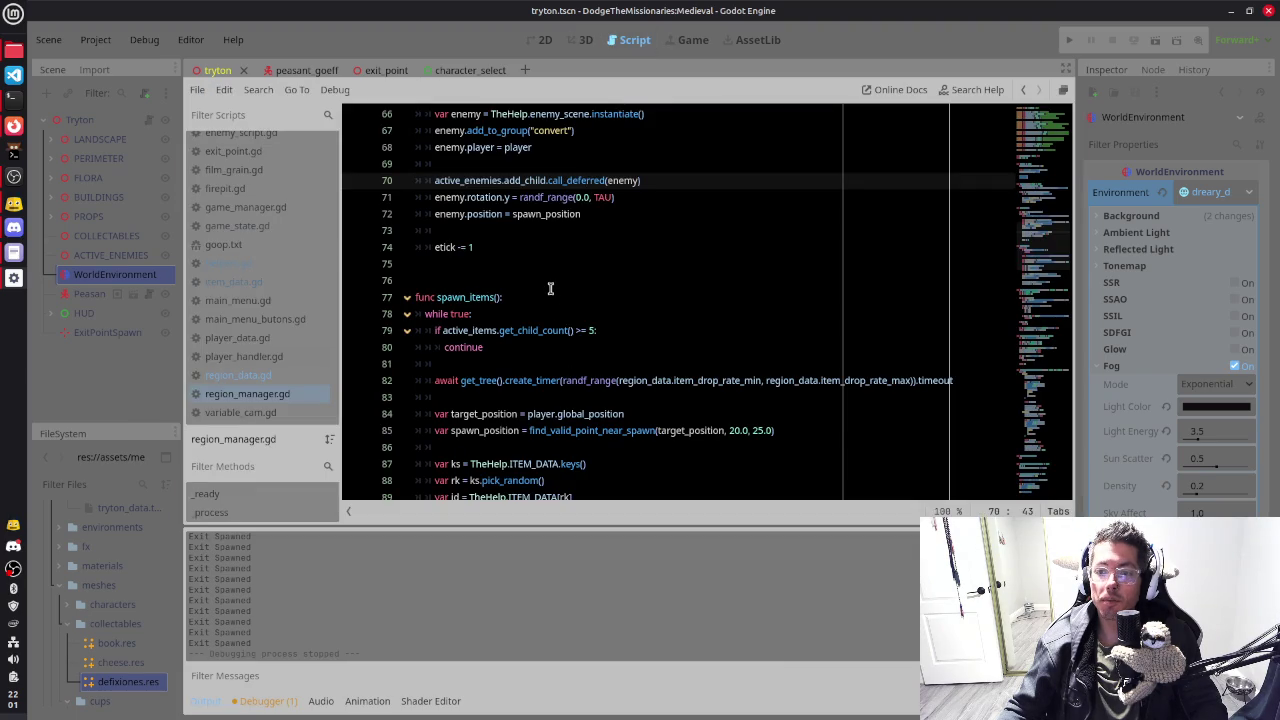
pyautogui.scroll(4, 550, 289)
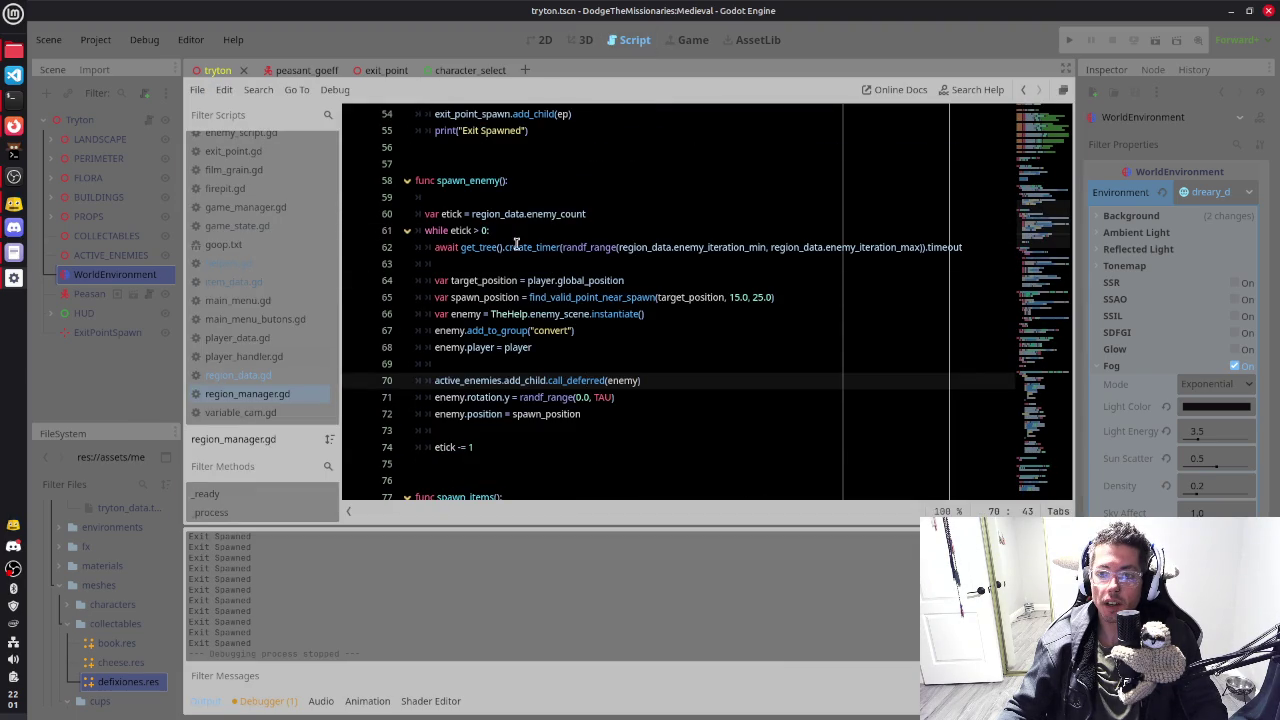
pyautogui.scroll(5, 516, 245)
pyautogui.click(527, 347)
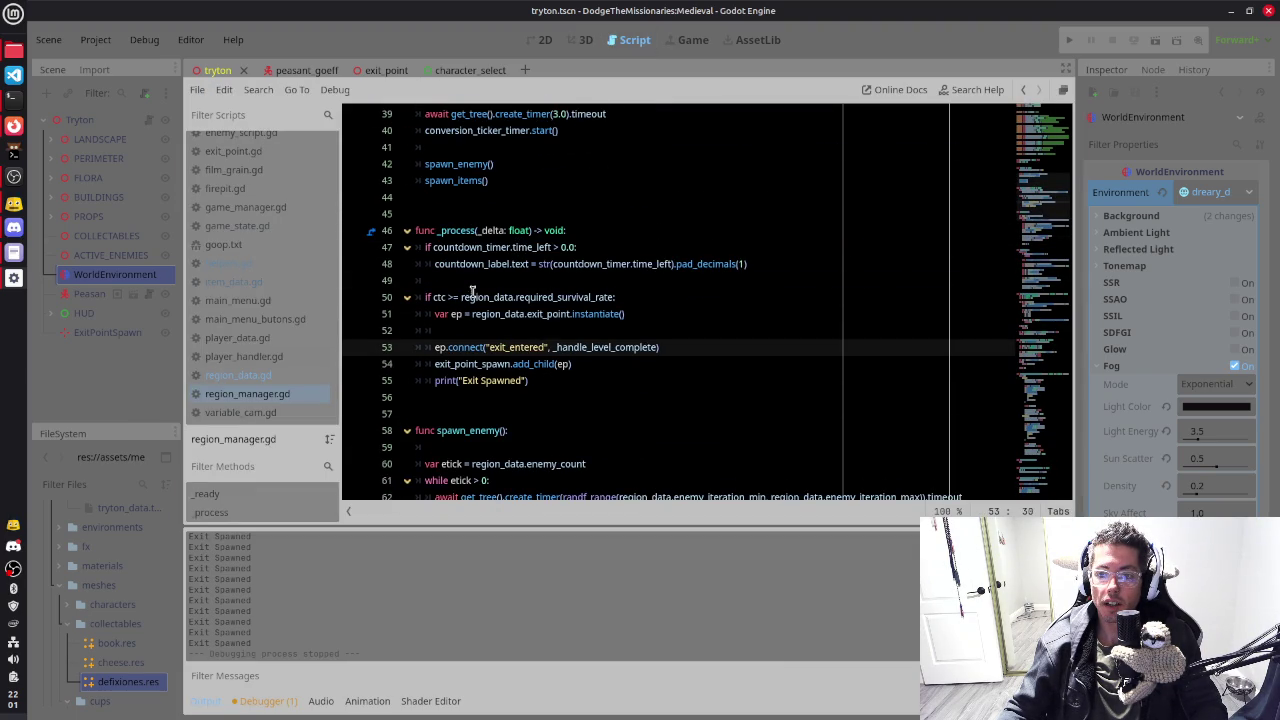
pyautogui.click(654, 311)
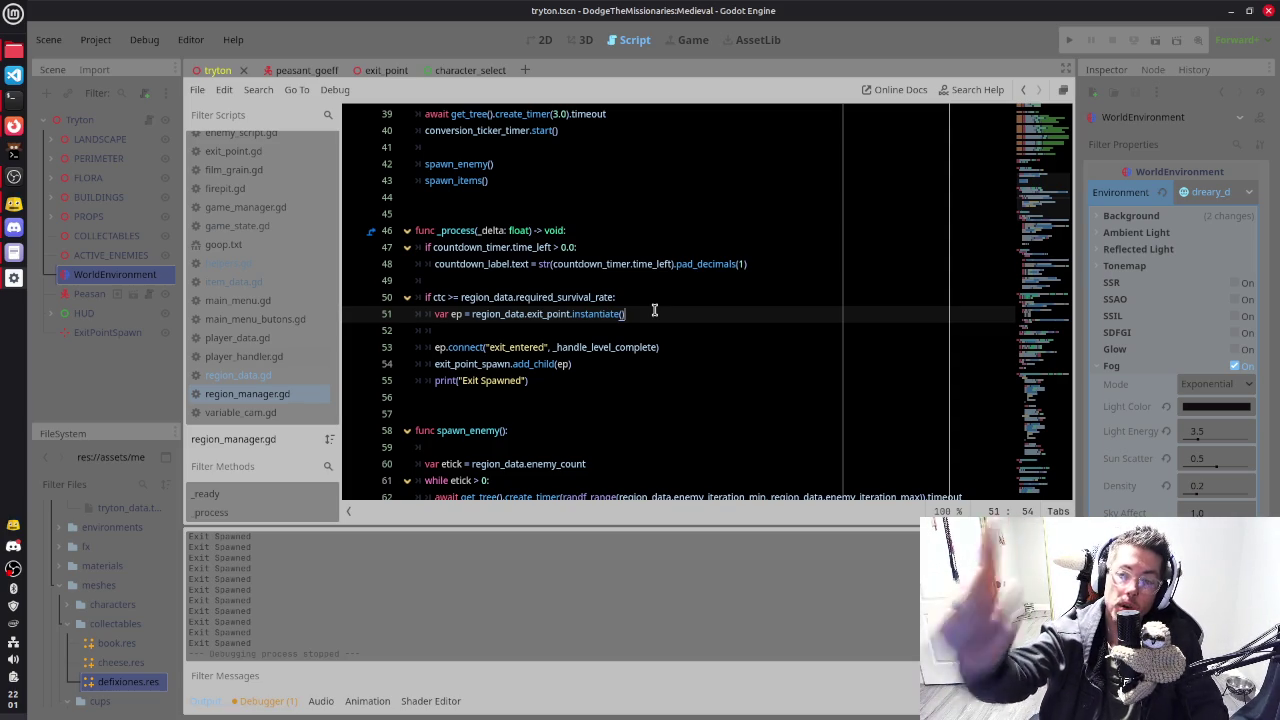
pyautogui.moveTo(606, 377); pyautogui.dragTo(413, 230)
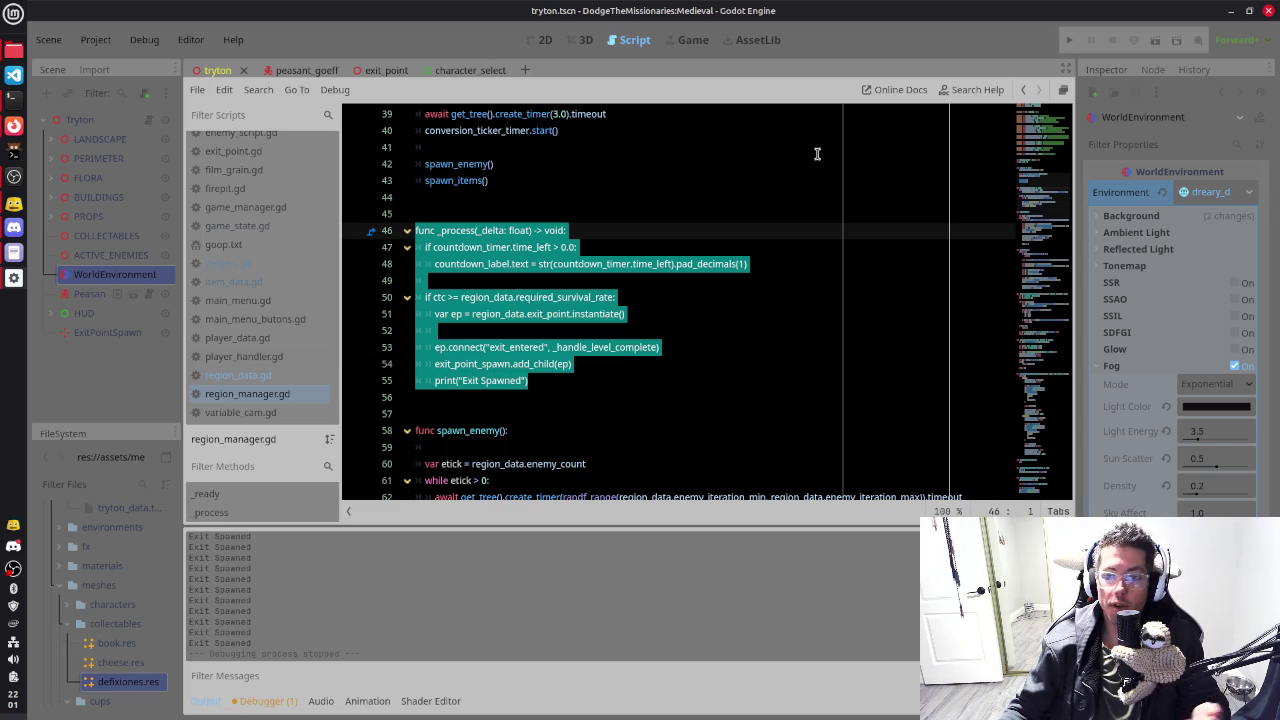
pyautogui.click(603, 391)
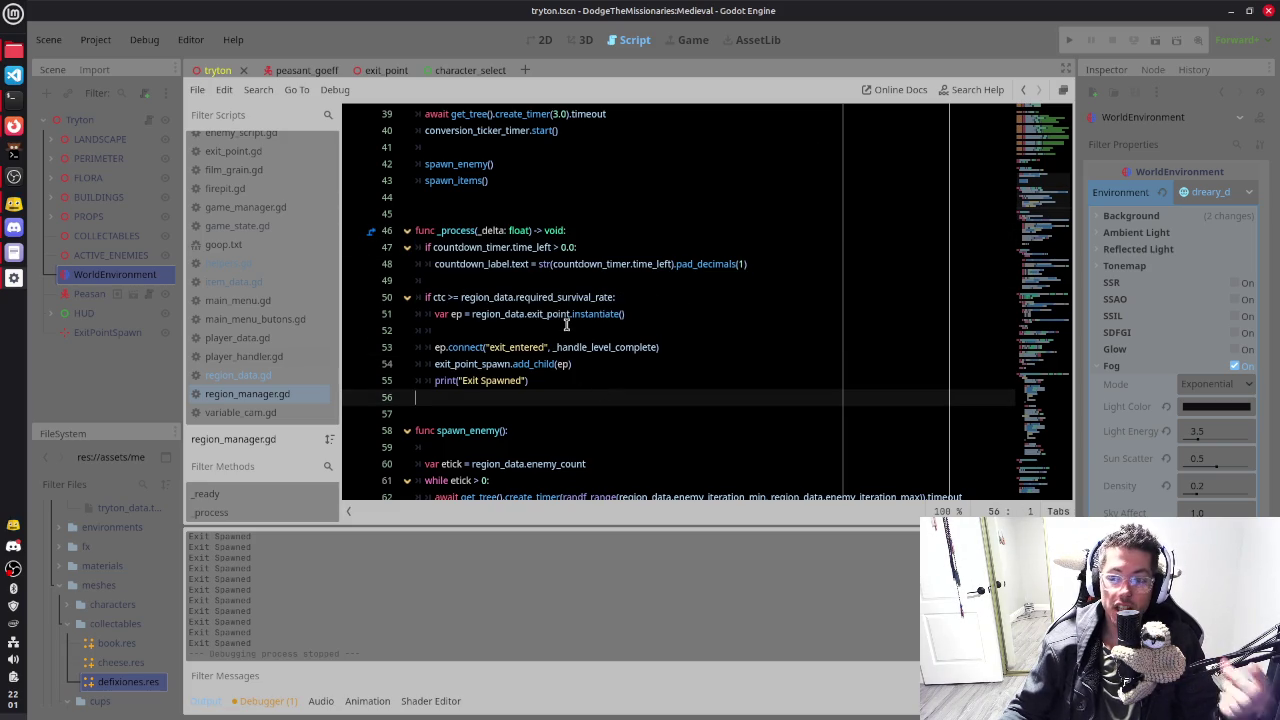
pyautogui.click(590, 360)
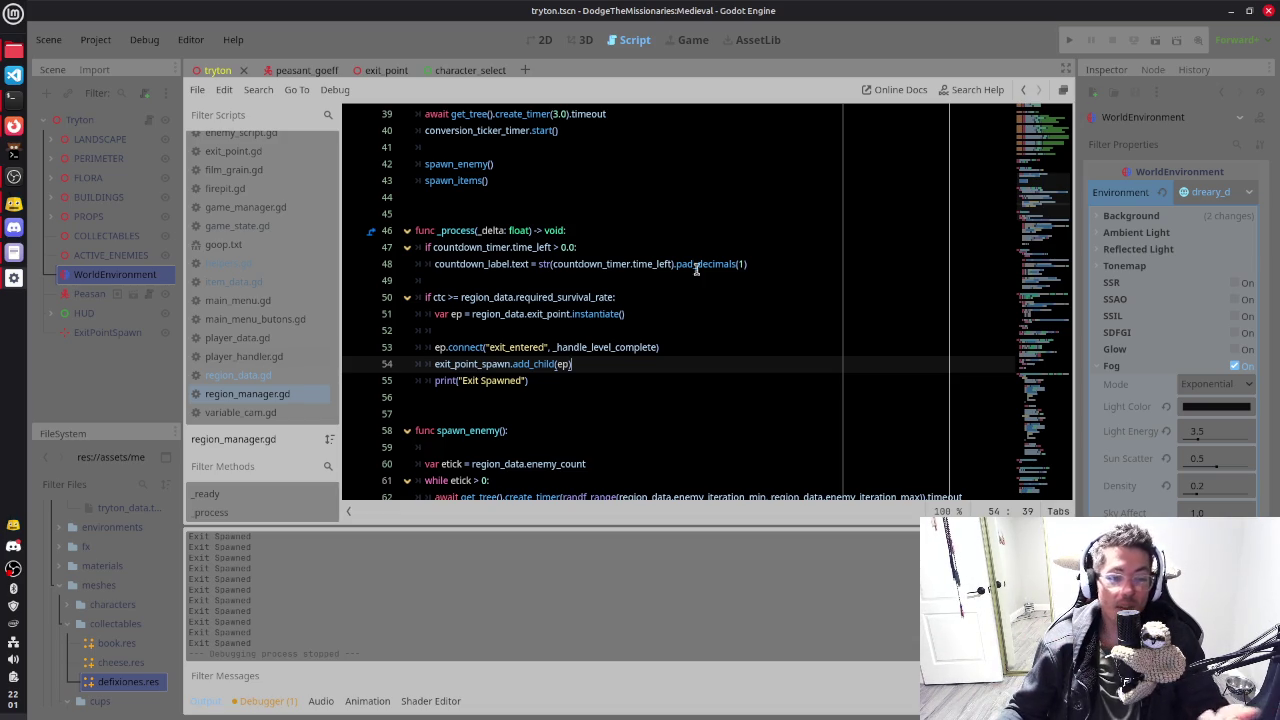
pyautogui.scroll(2, 676, 330)
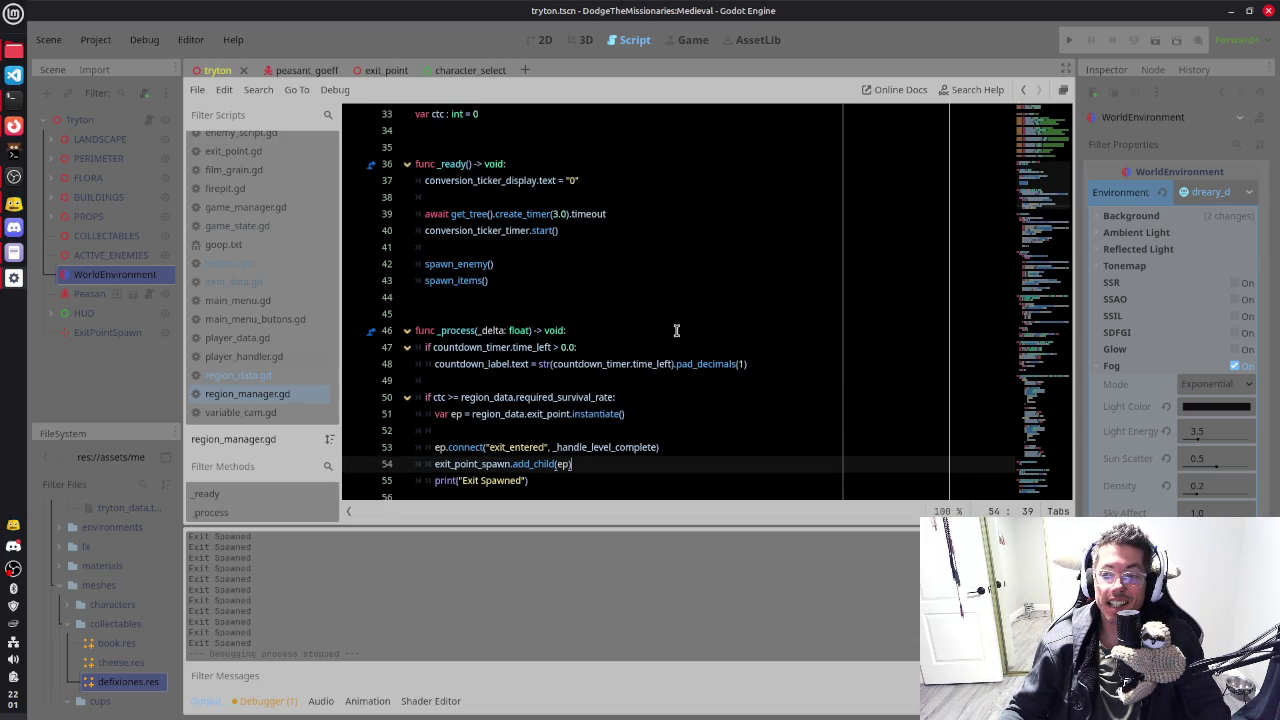
pyautogui.click(563, 414)
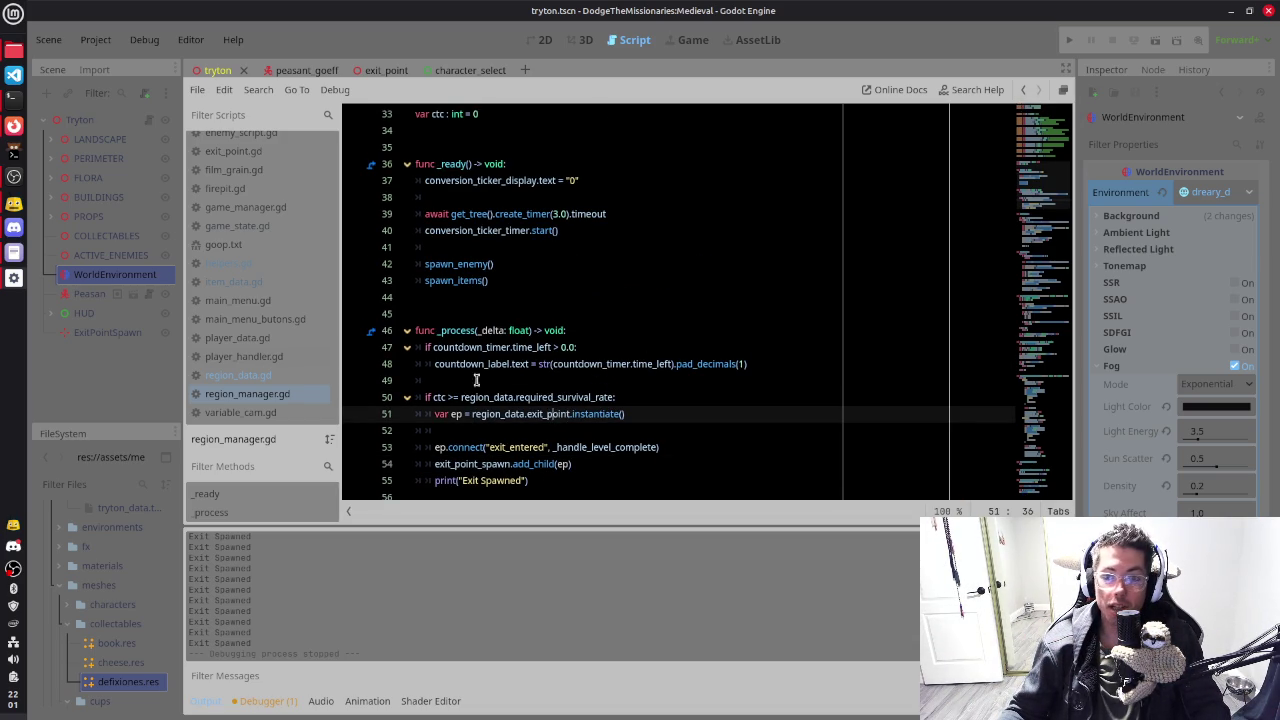
pyautogui.click(373, 72)
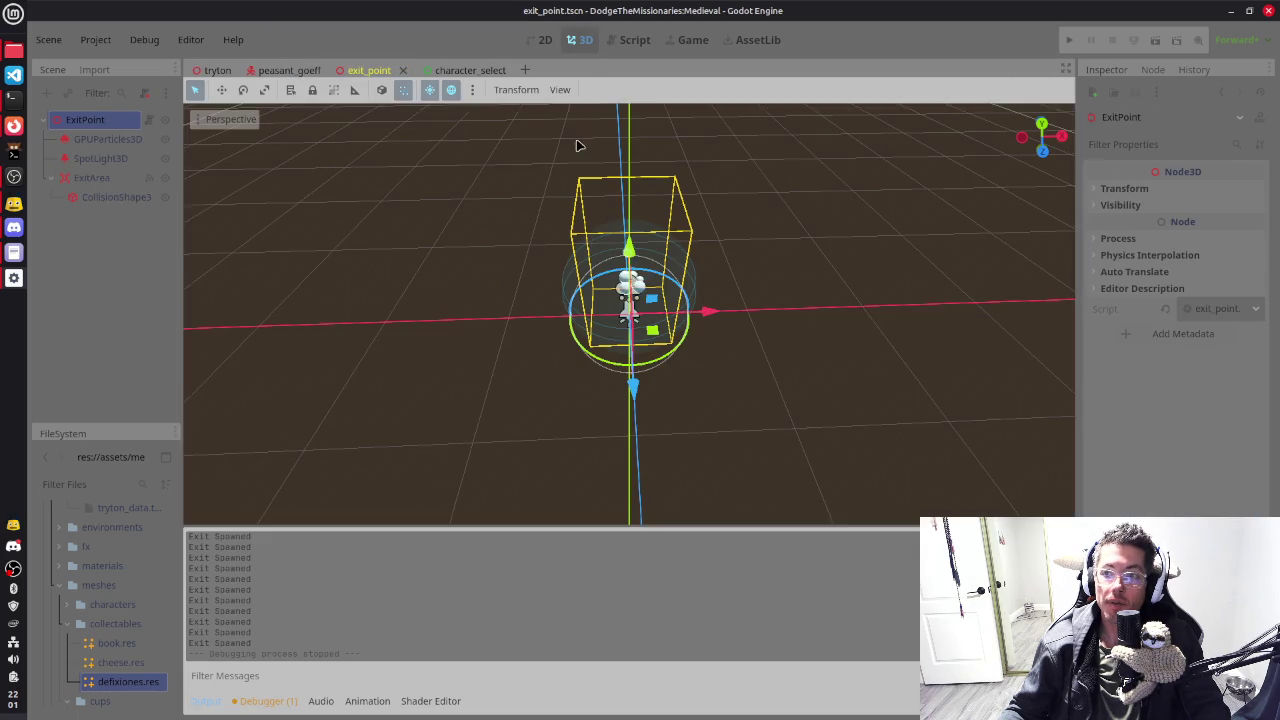
pyautogui.click(582, 40)
pyautogui.moveTo(793, 290)
pyautogui.mouseDown()
pyautogui.moveTo(726, 280)
pyautogui.moveTo(657, 237)
pyautogui.moveTo(530, 225)
pyautogui.moveTo(728, 286)
pyautogui.moveTo(700, 282)
pyautogui.mouseUp()
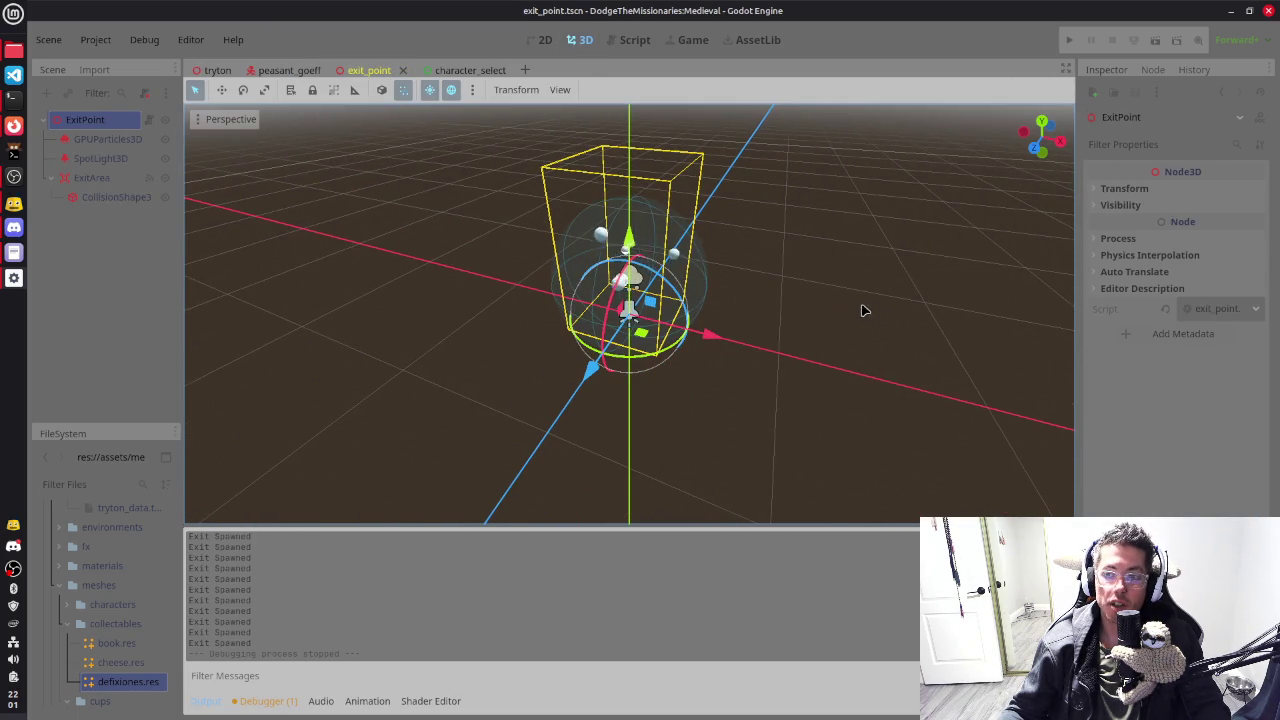
pyautogui.moveTo(863, 309); pyautogui.dragTo(620, 180)
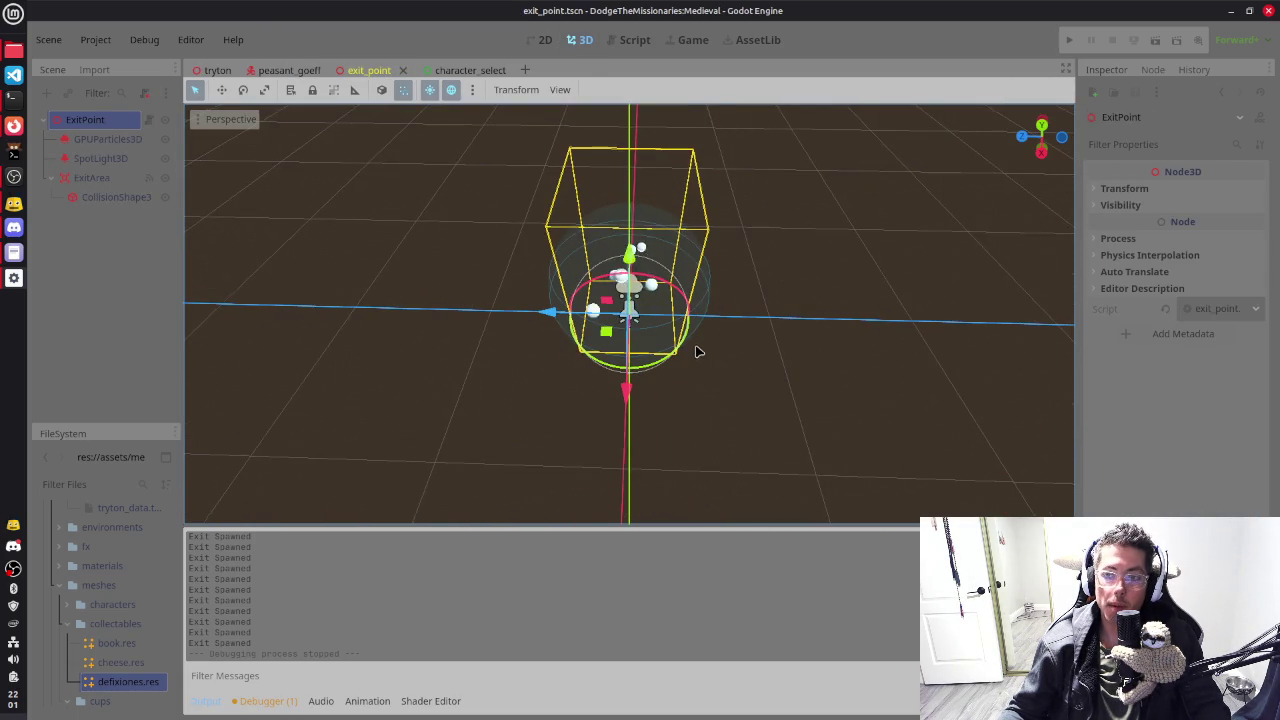
pyautogui.click(209, 66)
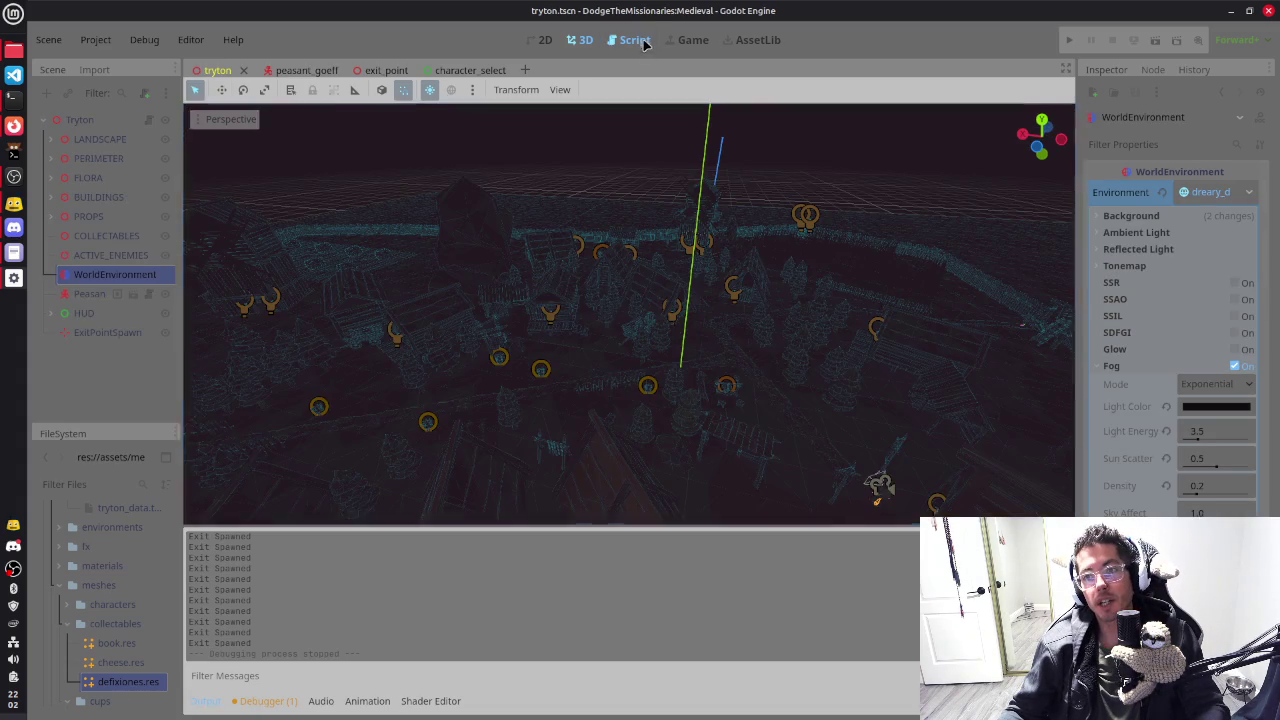
# Step: Declare 'var level_complete : bool = false' below the ctc variable in region_manager.gd
pyautogui.click(646, 44)
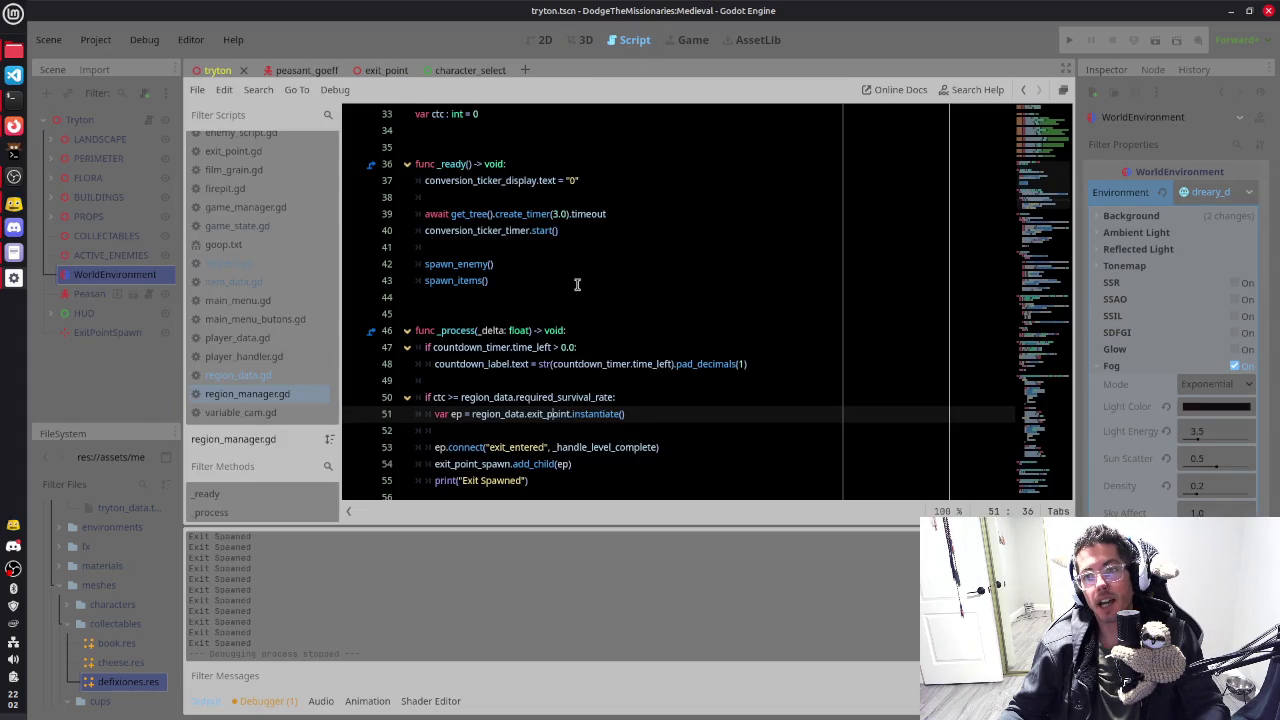
pyautogui.scroll(4, 579, 273)
pyautogui.scroll(-2, 521, 237)
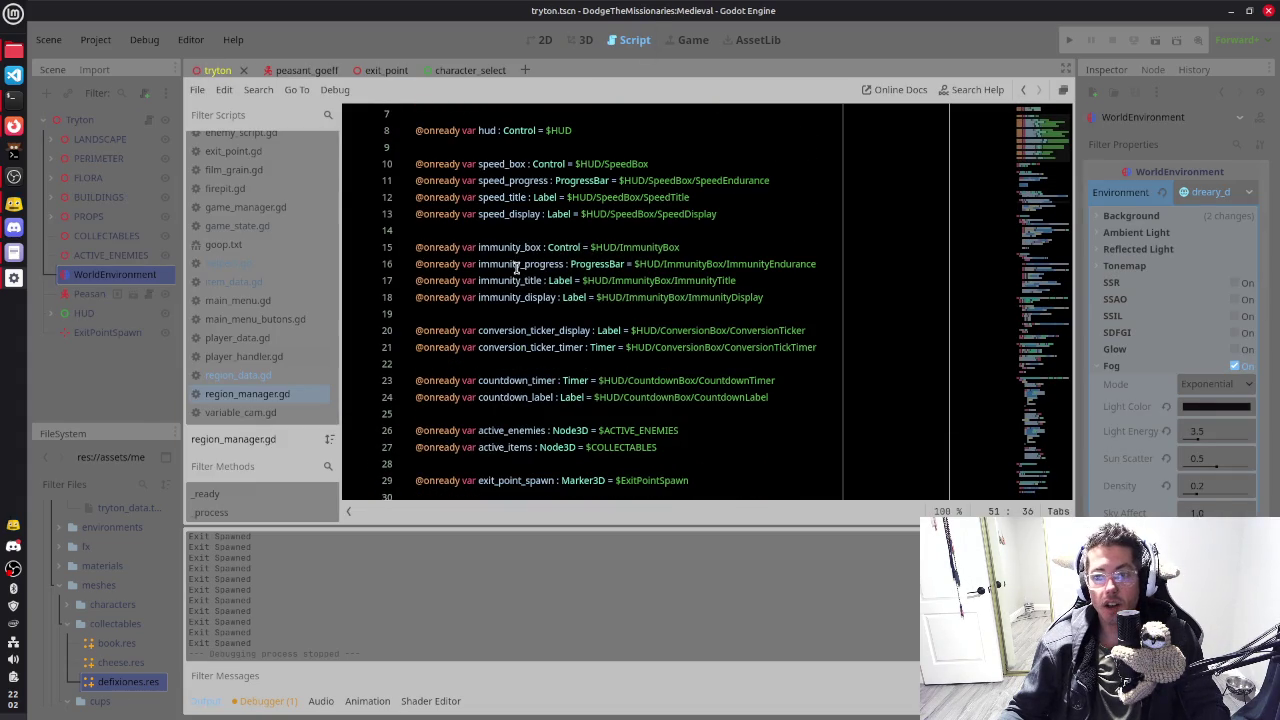
pyautogui.scroll(-10, 516, 268)
pyautogui.scroll(5, 499, 231)
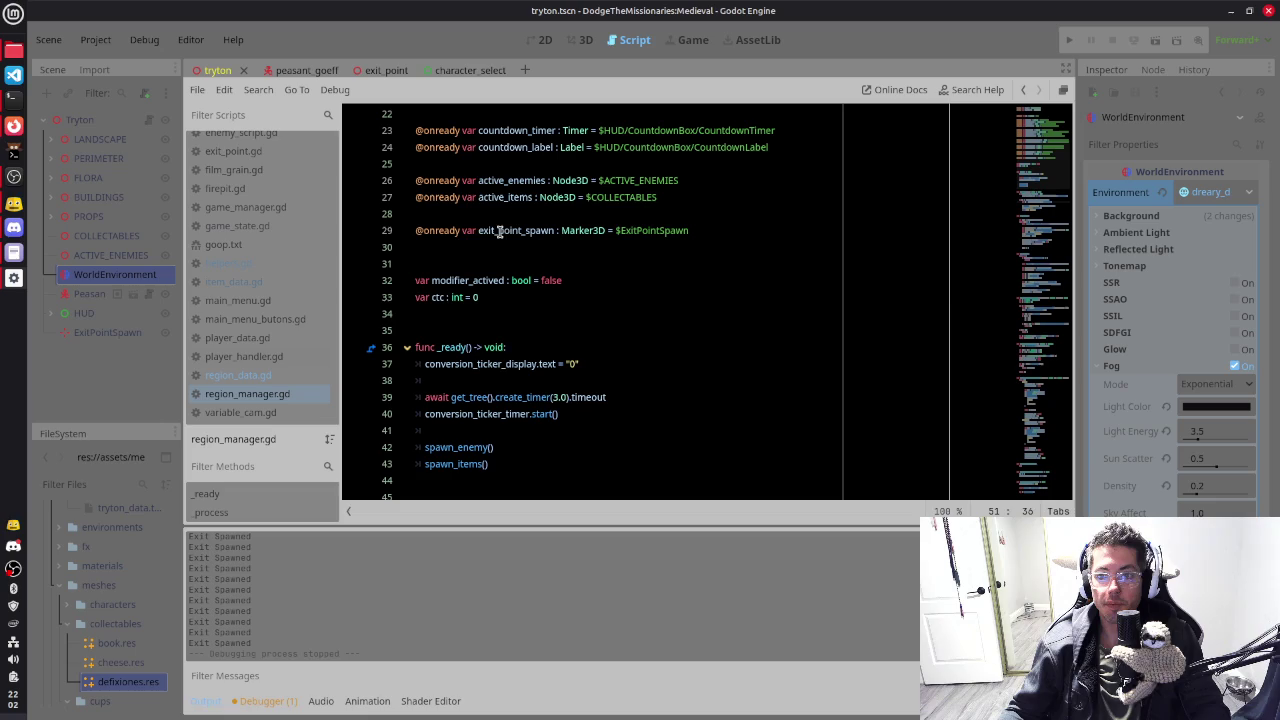
pyautogui.click(510, 300)
pyautogui.press('Return')
pyautogui.write('var ')
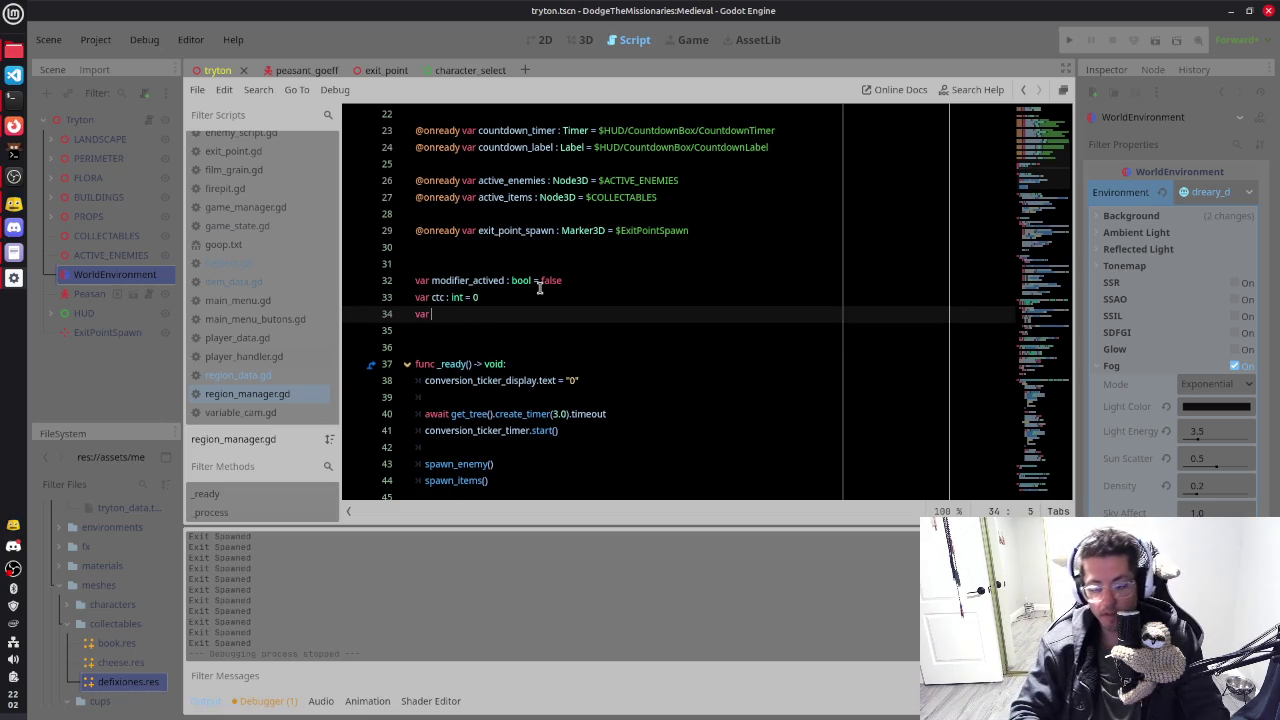
pyautogui.write('level_complete : bo')
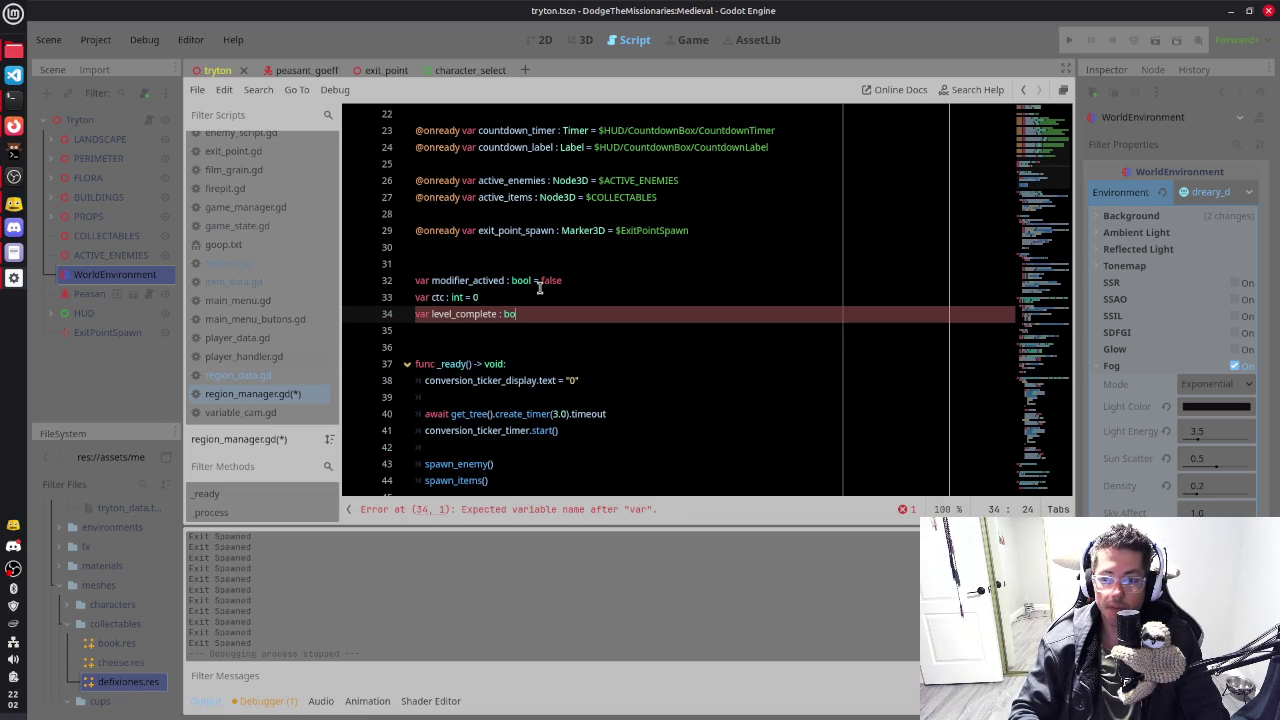
pyautogui.press('BackSpace')
pyautogui.press('BackSpace')
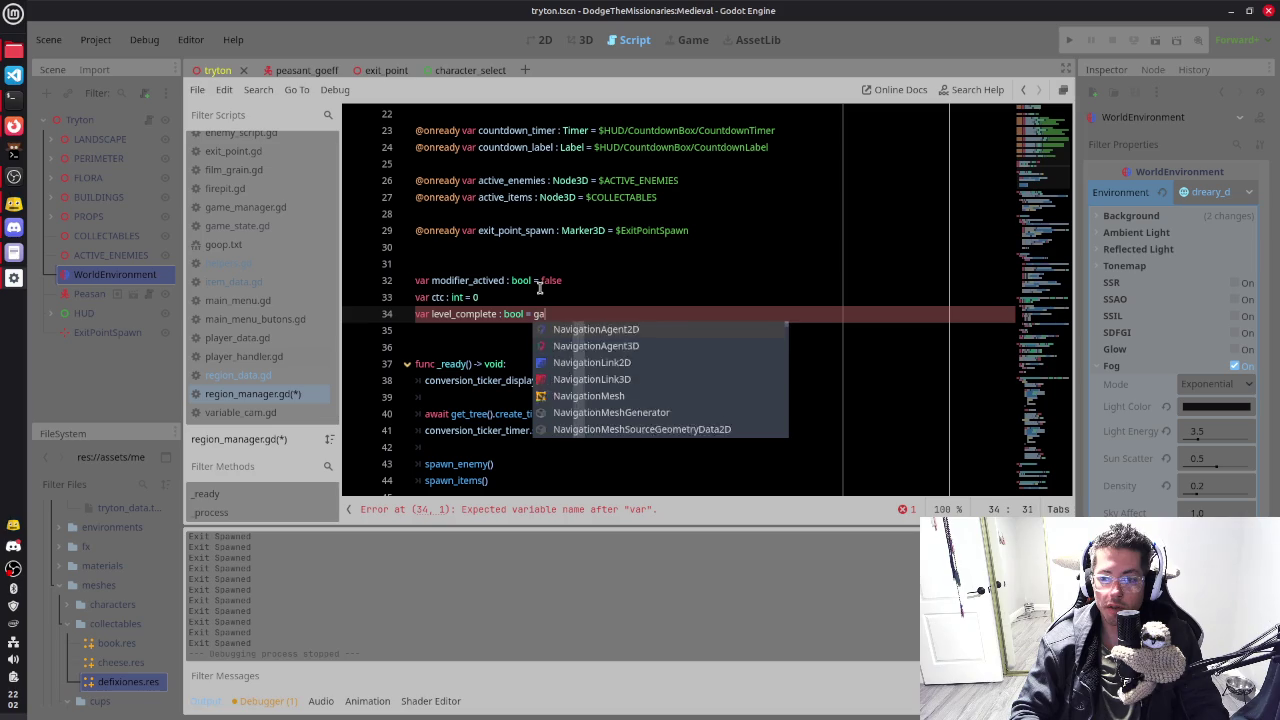
pyautogui.press('BackSpace')
pyautogui.write('false')
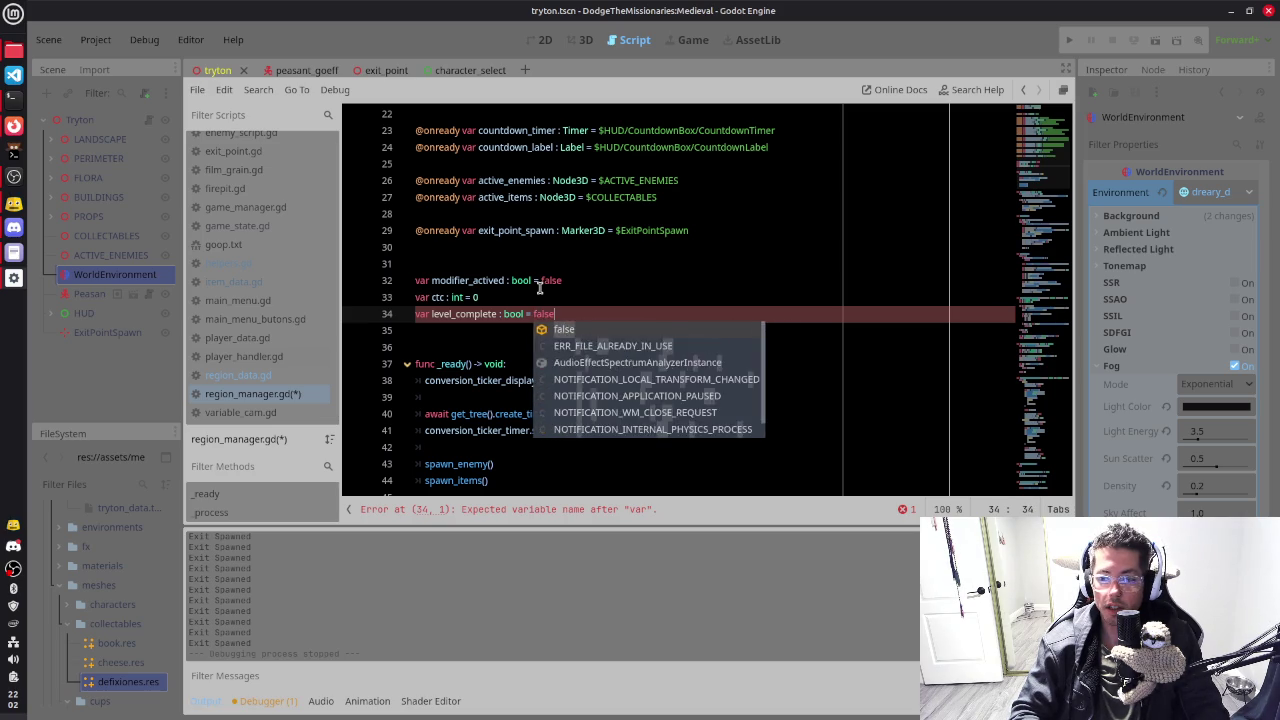
pyautogui.scroll(-3, 539, 287)
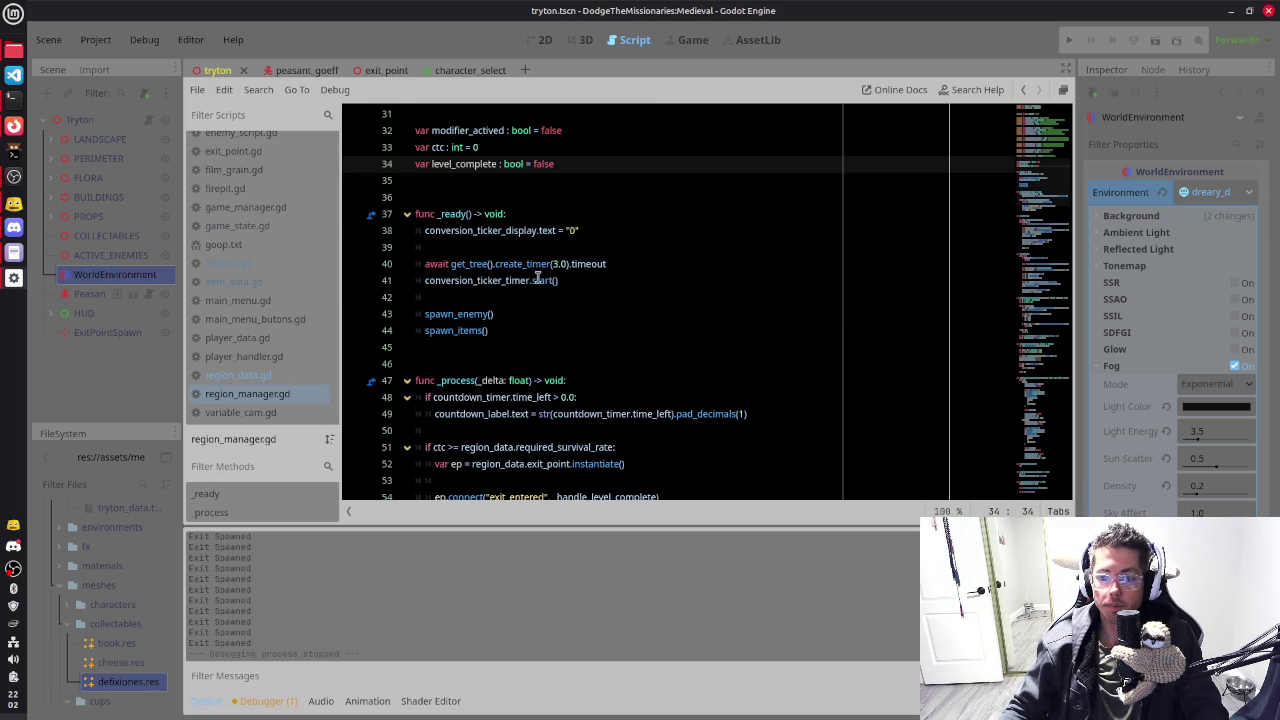
pyautogui.scroll(-3, 539, 278)
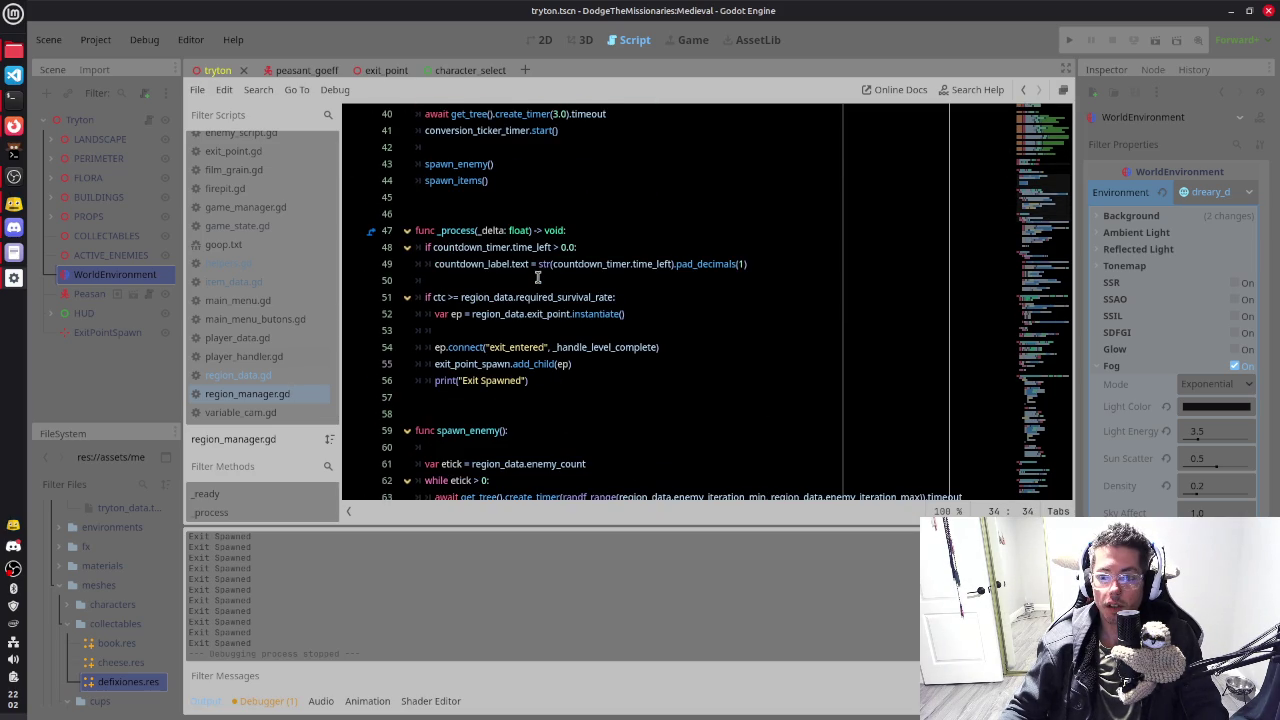
# Step: Turn line 52 into an 'if not level_complete:' condition
pyautogui.click(627, 298)
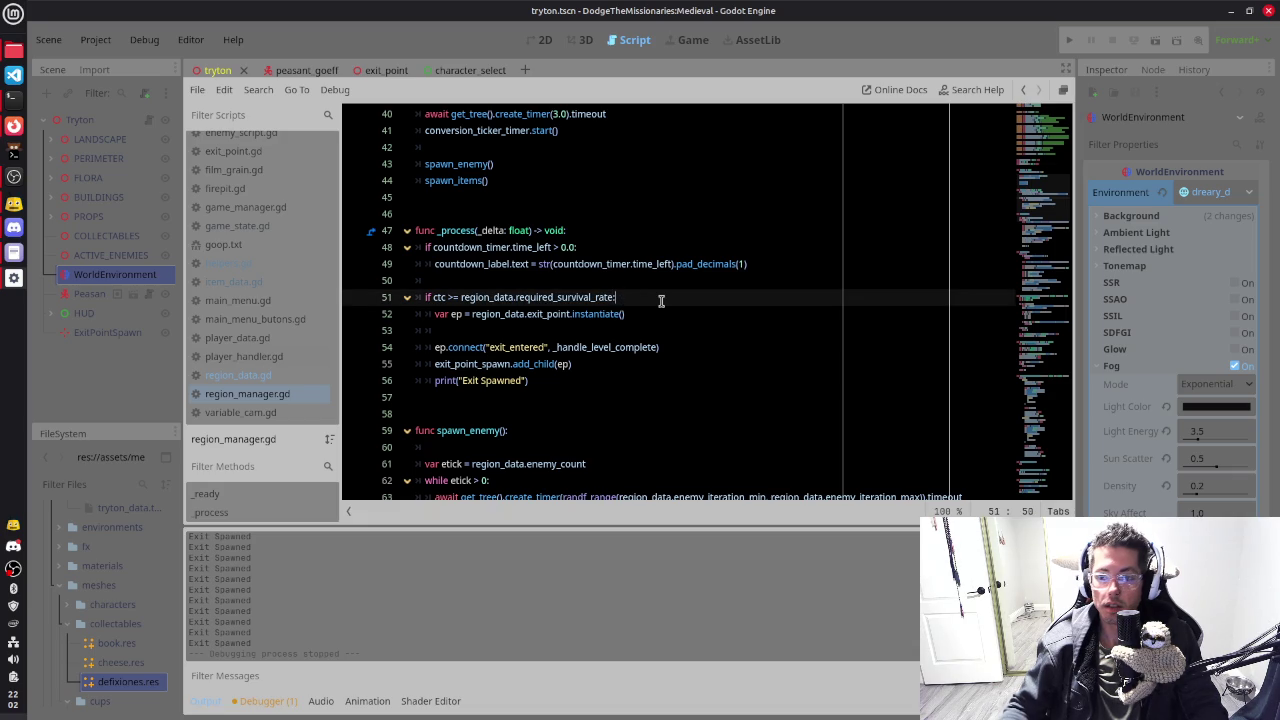
pyautogui.press('Return')
pyautogui.write('if level')
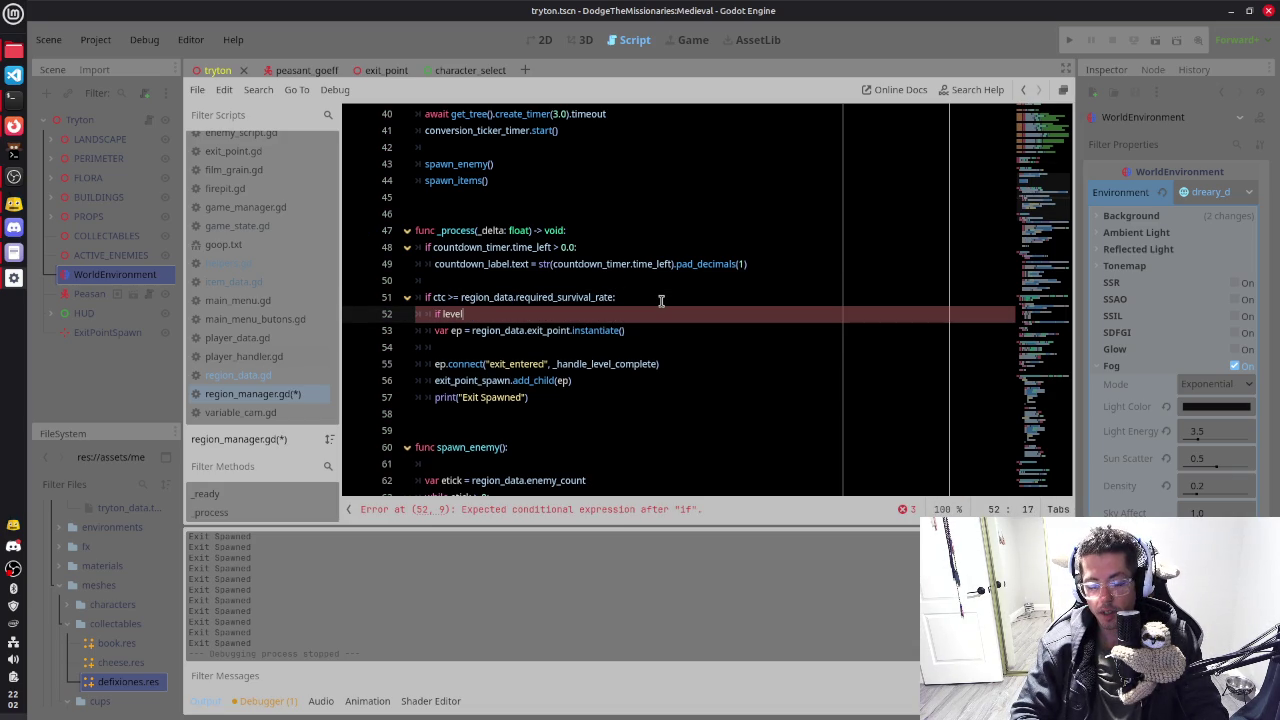
pyautogui.write('_complete')
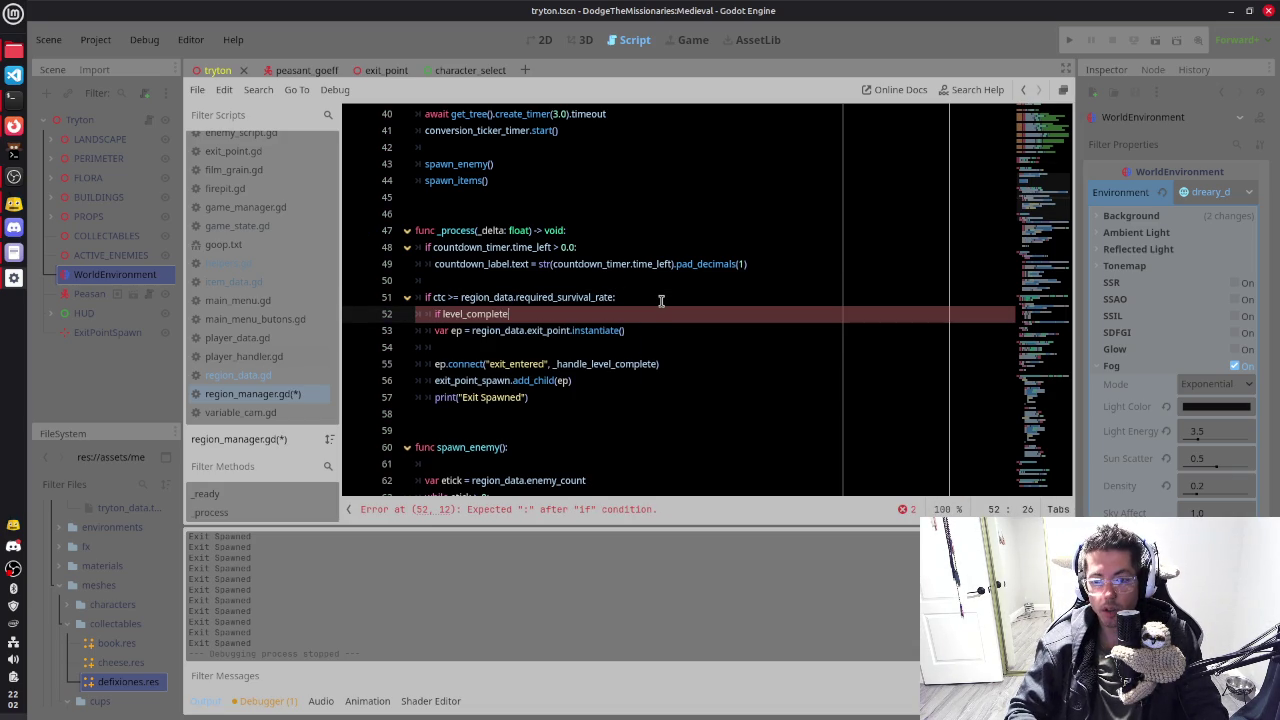
pyautogui.press('Down')
pyautogui.press('Up')
pyautogui.press('Right')
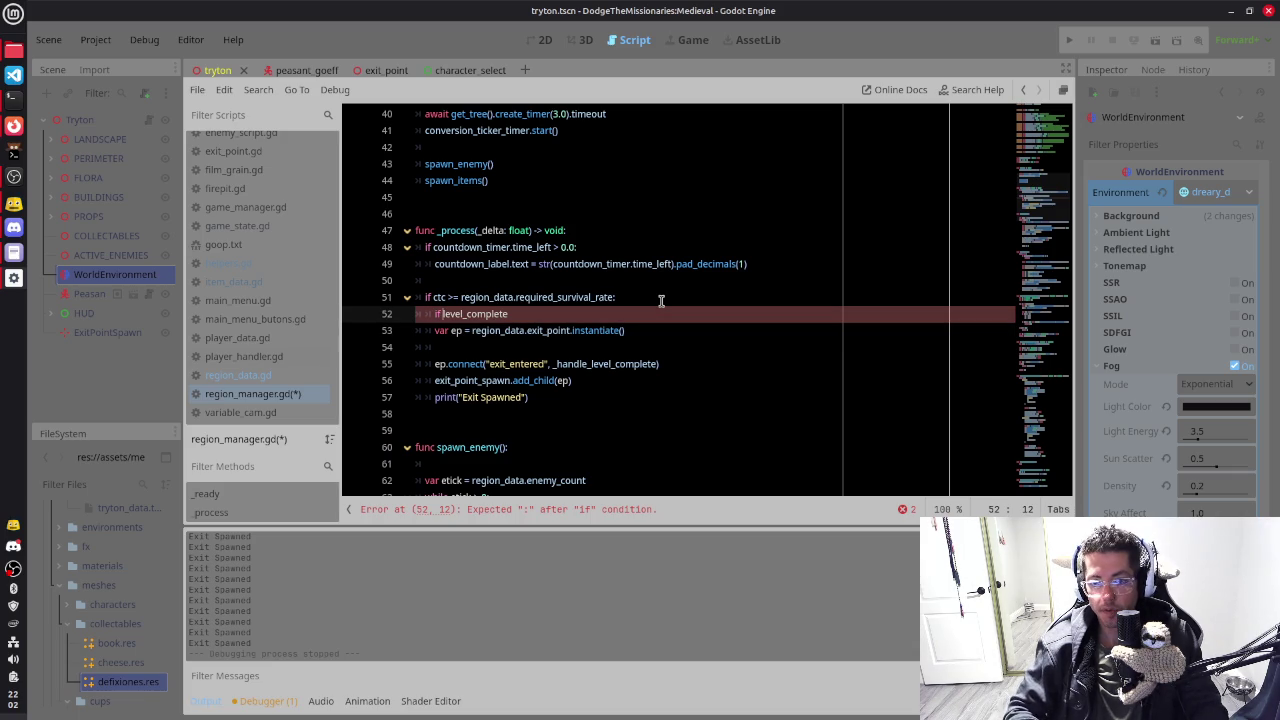
pyautogui.write('not')
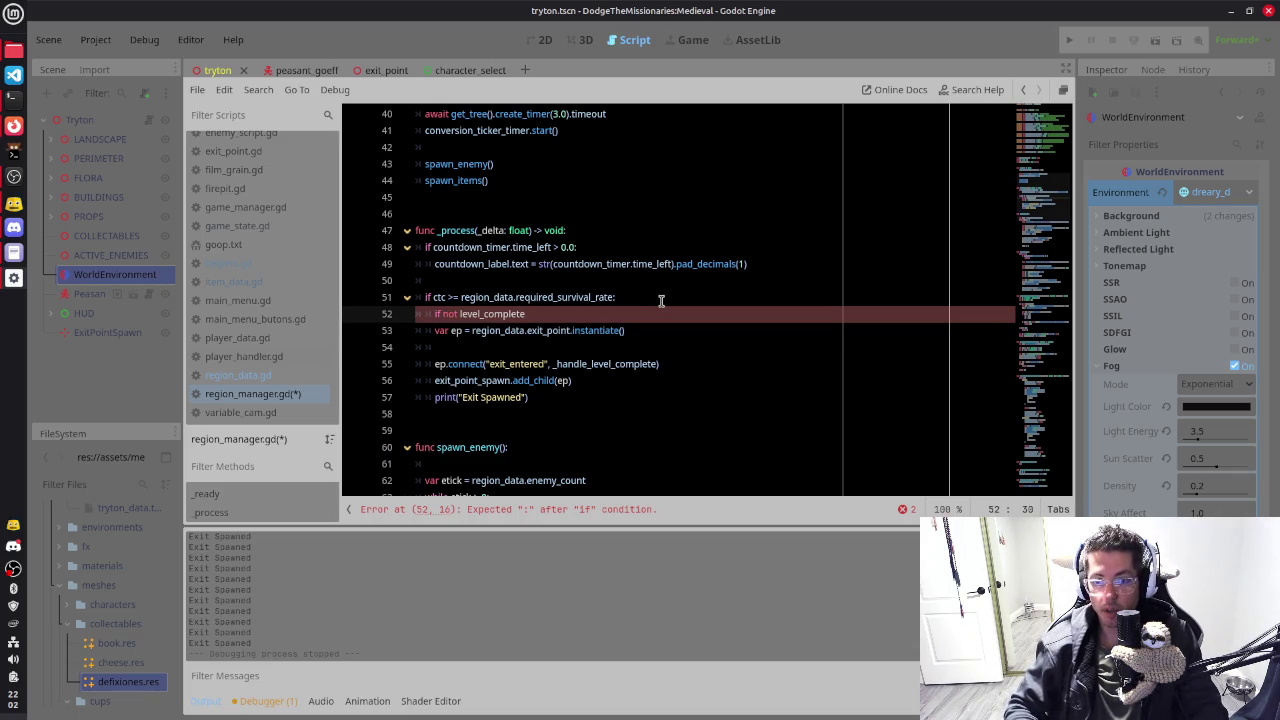
pyautogui.press('Down')
# Step: Indent the exit-spawn lines under the new check and save region_manager.gd
pyautogui.press('Home')
pyautogui.hotkey('shift', 'Down')
pyautogui.hotkey('shift', 'Down')
pyautogui.hotkey('shift', 'Down')
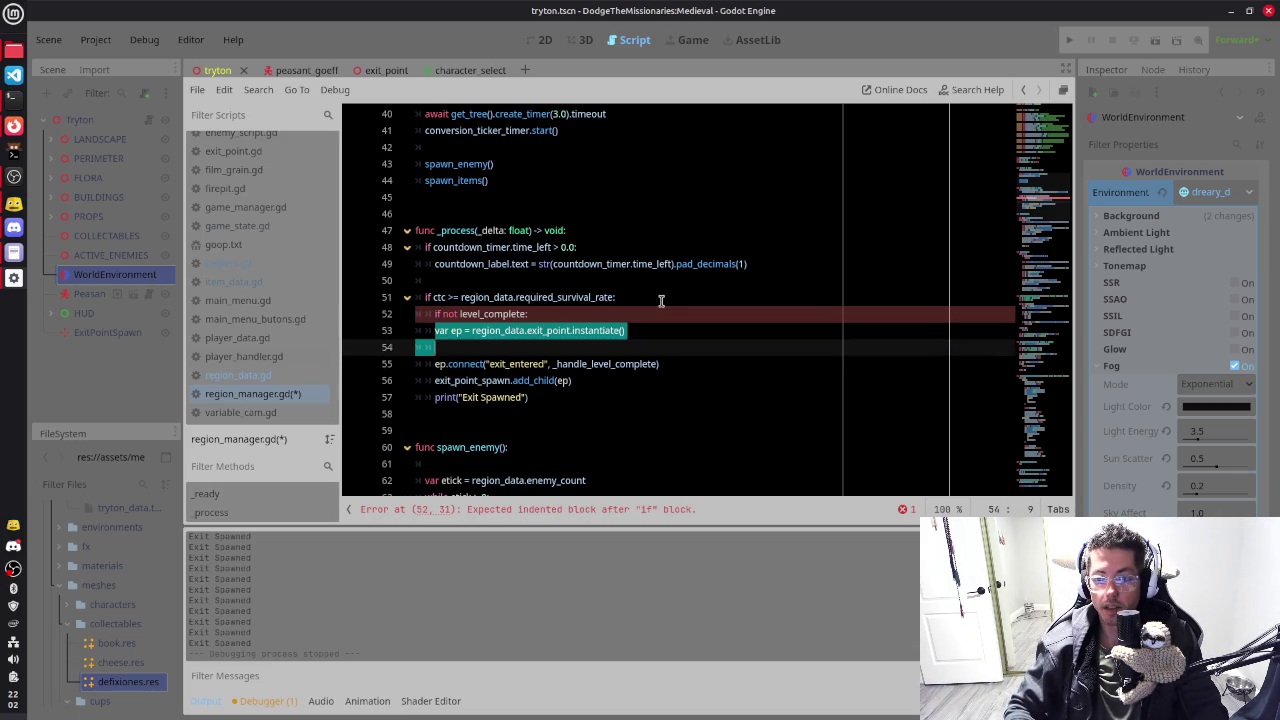
pyautogui.hotkey('shift', 'End')
pyautogui.press('Tab')
pyautogui.press('Escape')
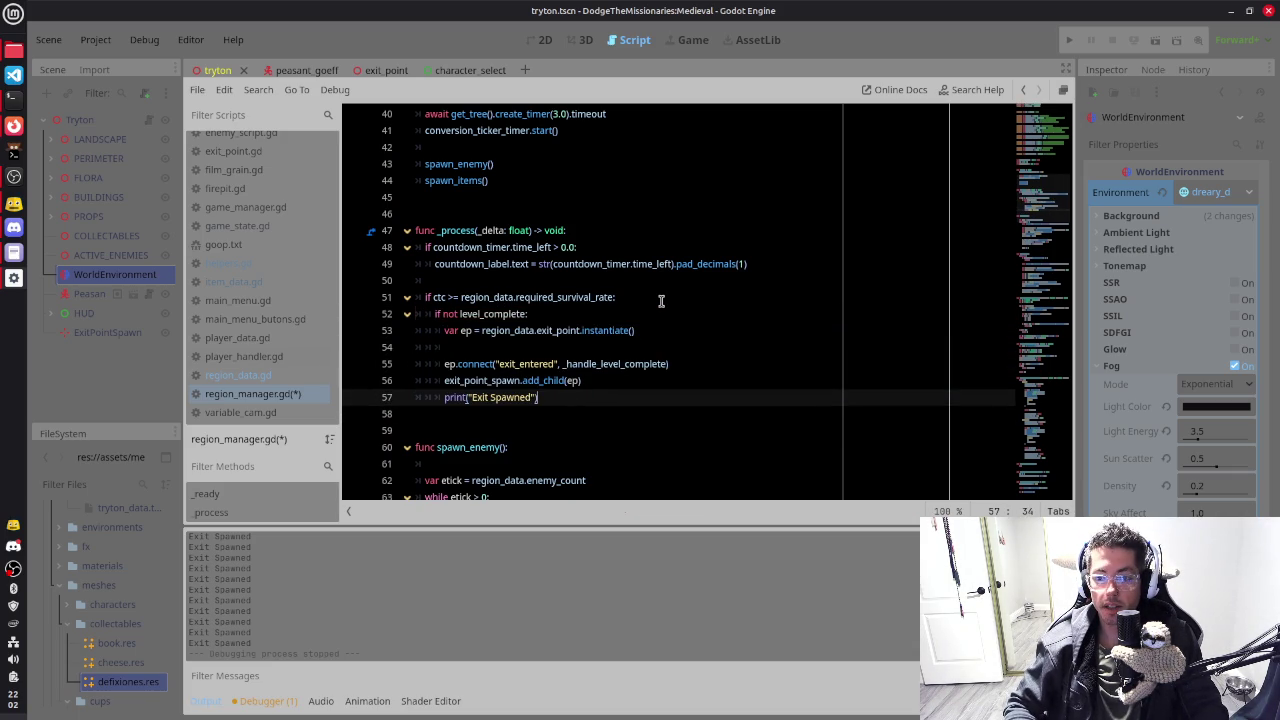
pyautogui.hotkey('ctrl', 's')
pyautogui.press('Up')
pyautogui.press('Up')
pyautogui.press('Up')
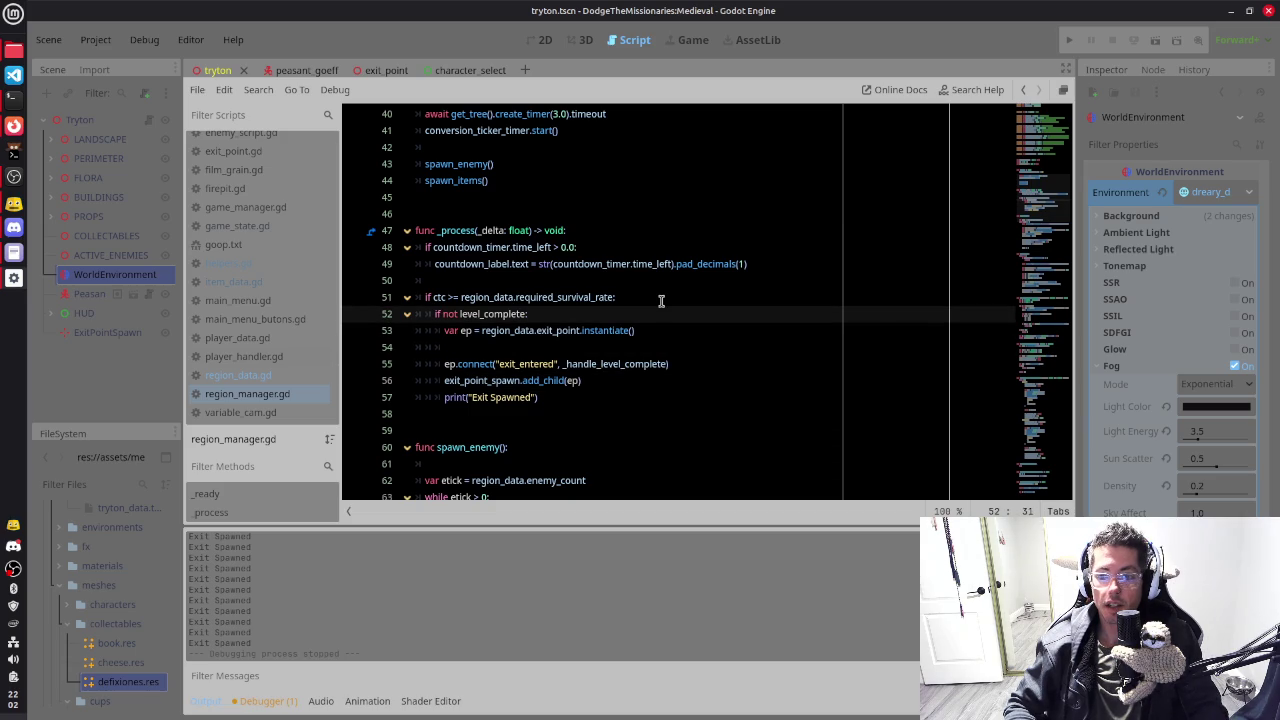
pyautogui.press('Down')
pyautogui.press('Down')
pyautogui.press('Down')
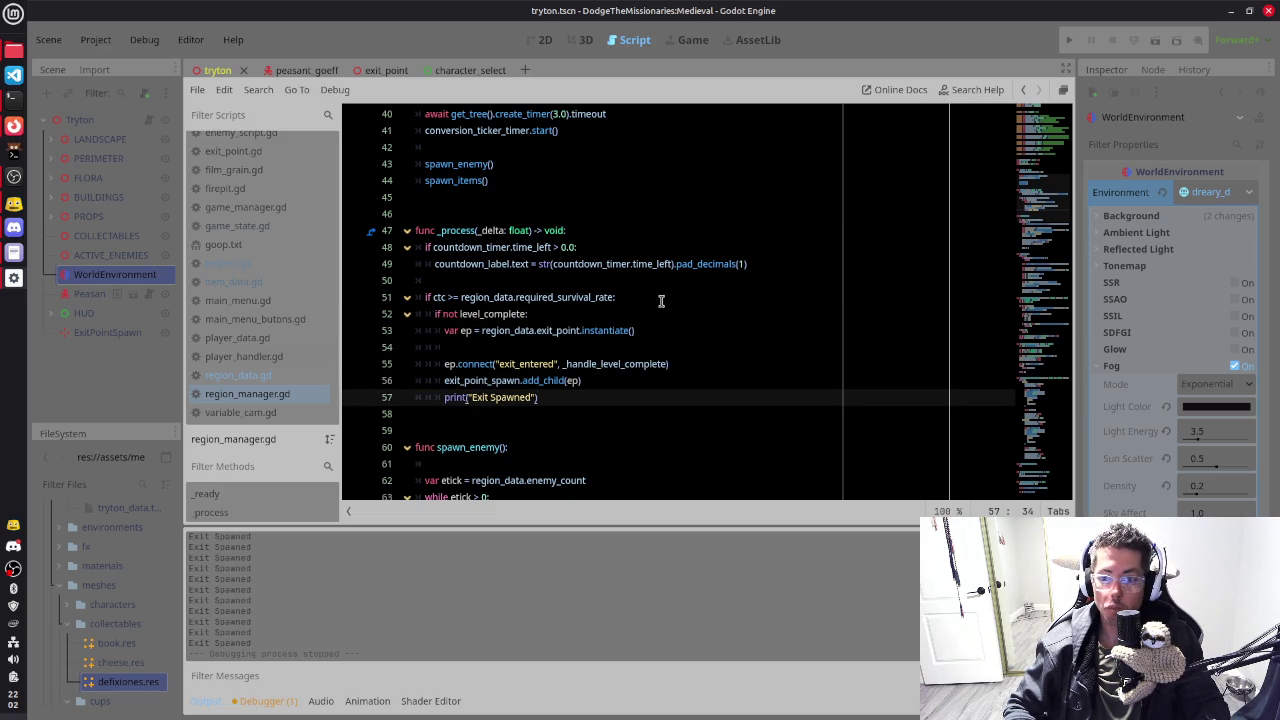
pyautogui.press('Up')
pyautogui.press('Up')
pyautogui.press('Up')
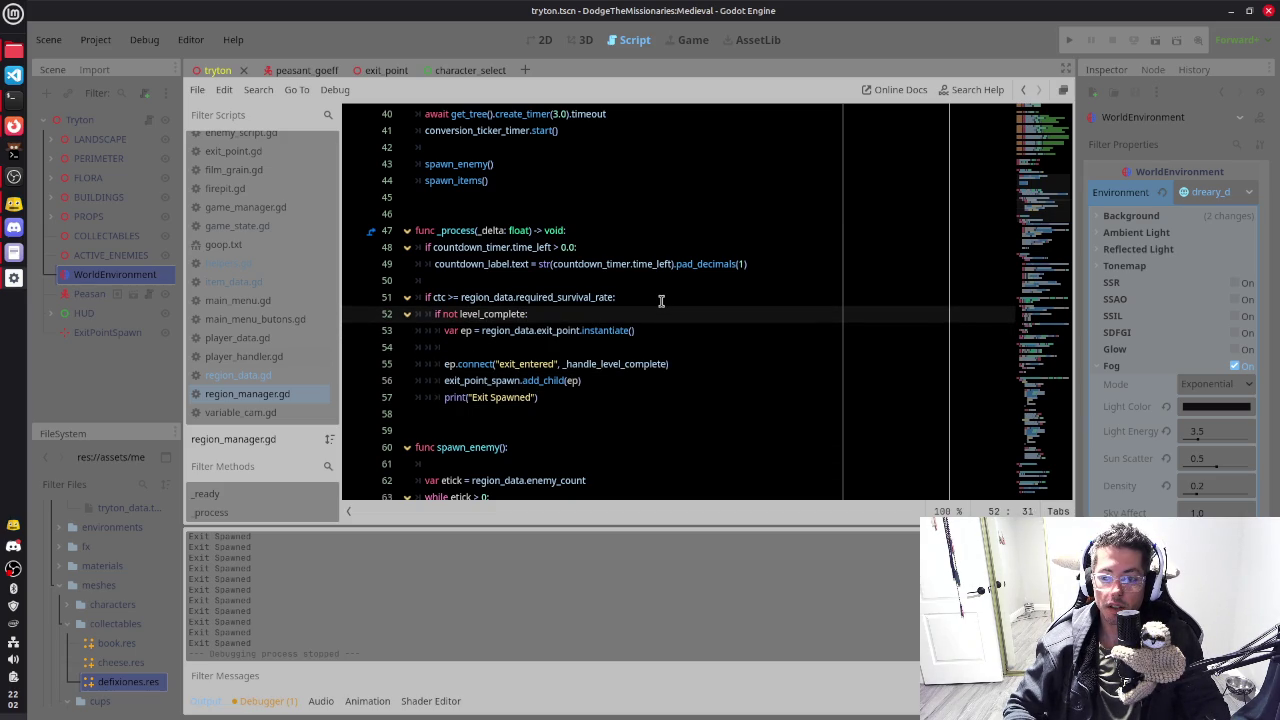
pyautogui.press('Up')
# Step: Add 'level_complete = true' under the survival-rate check, then launch a test run with F5
pyautogui.press('Return')
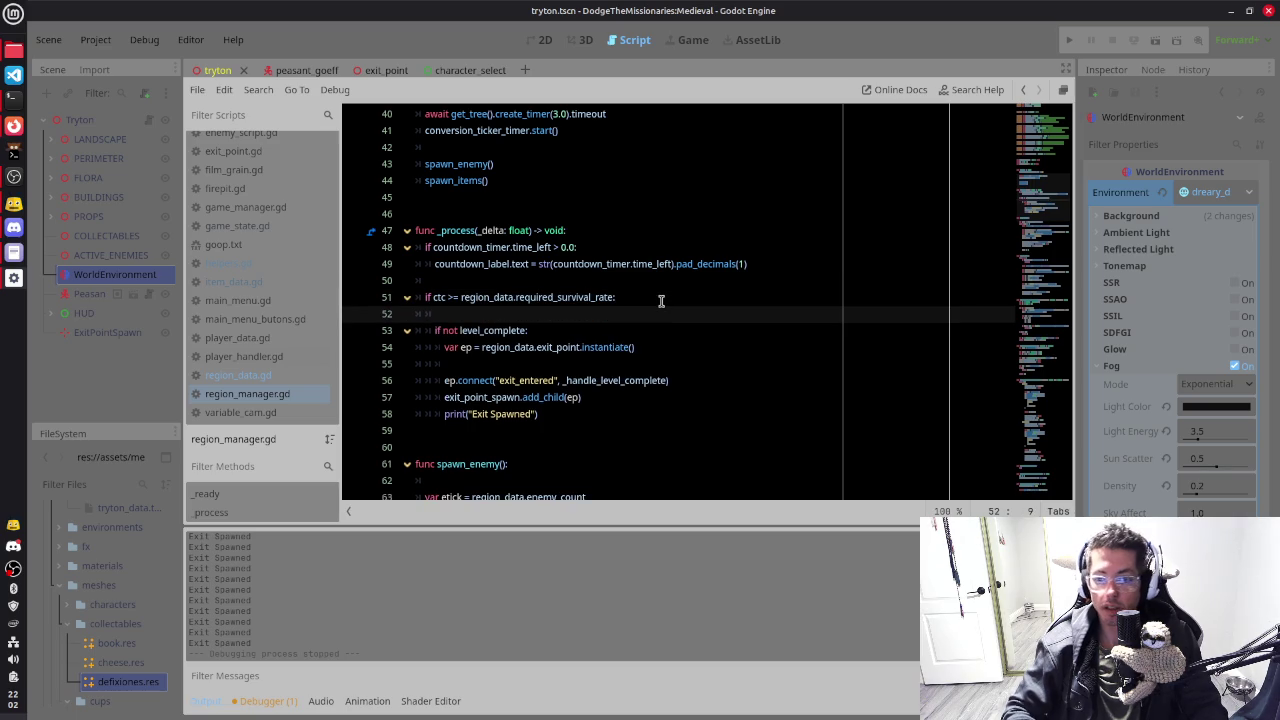
pyautogui.write('level_complete = true')
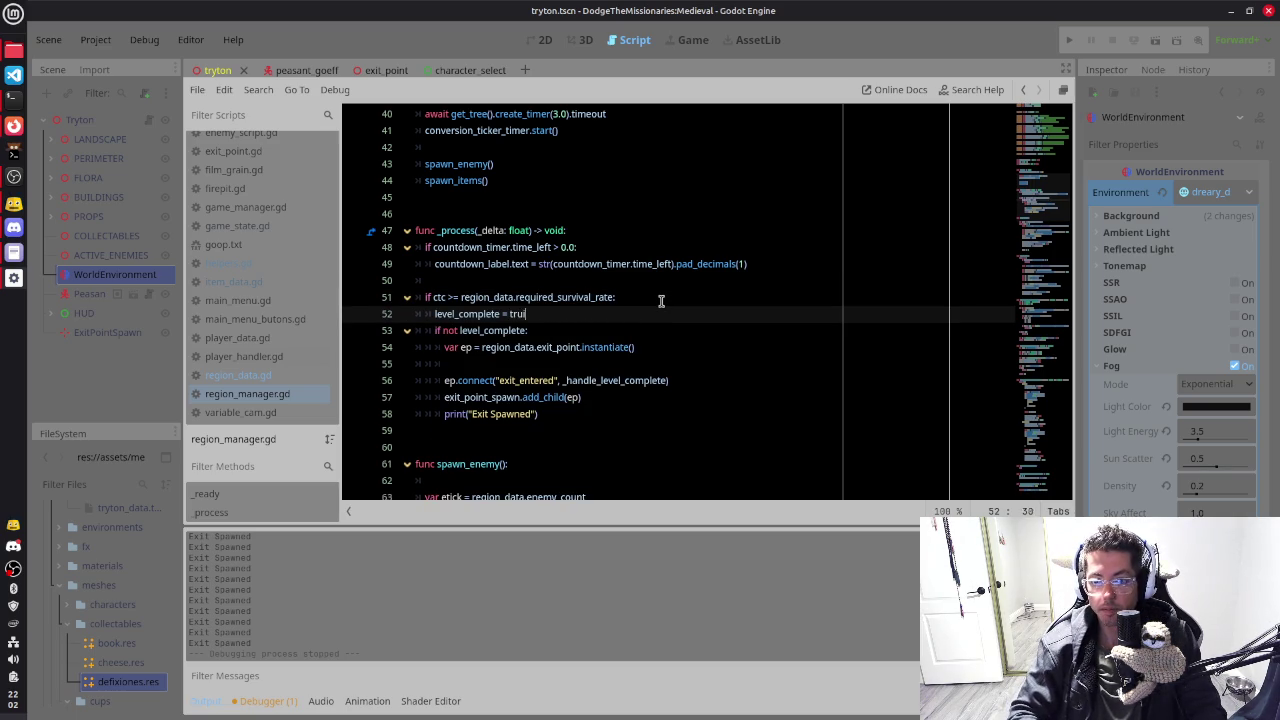
pyautogui.press('BackSpace')
pyautogui.write('e')
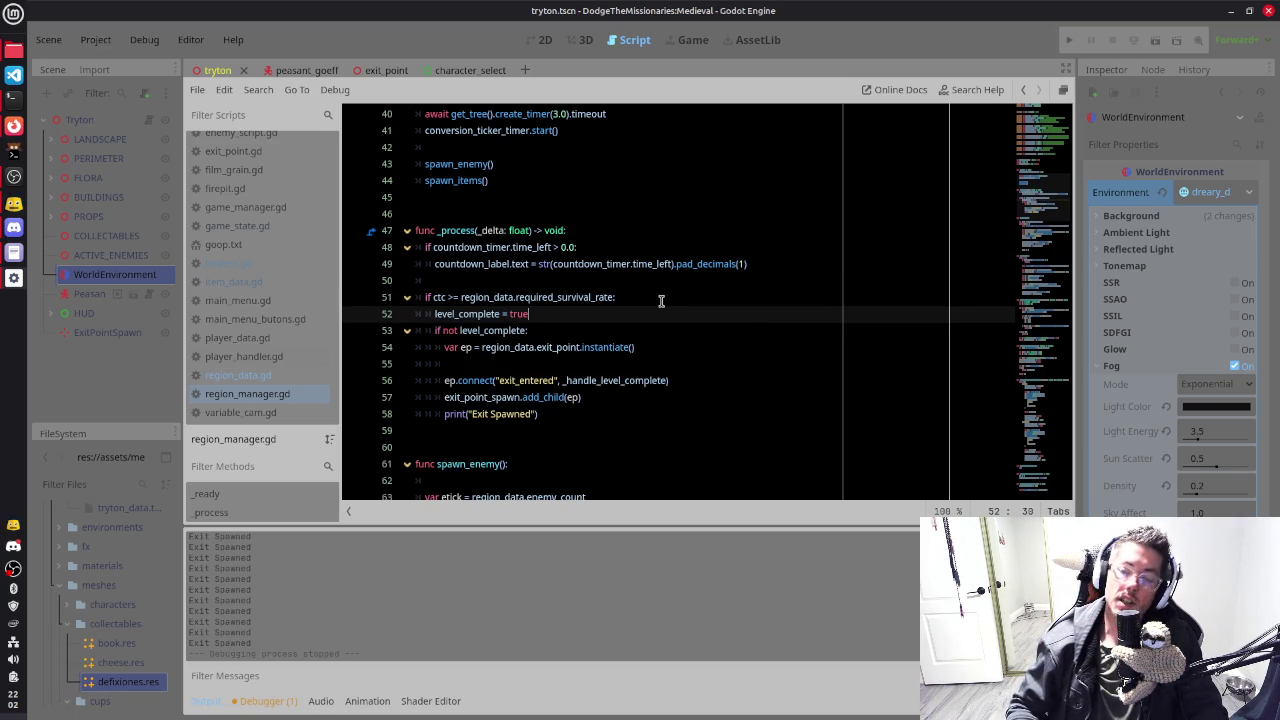
pyautogui.press('Return')
pyautogui.press('Up')
pyautogui.press('Up')
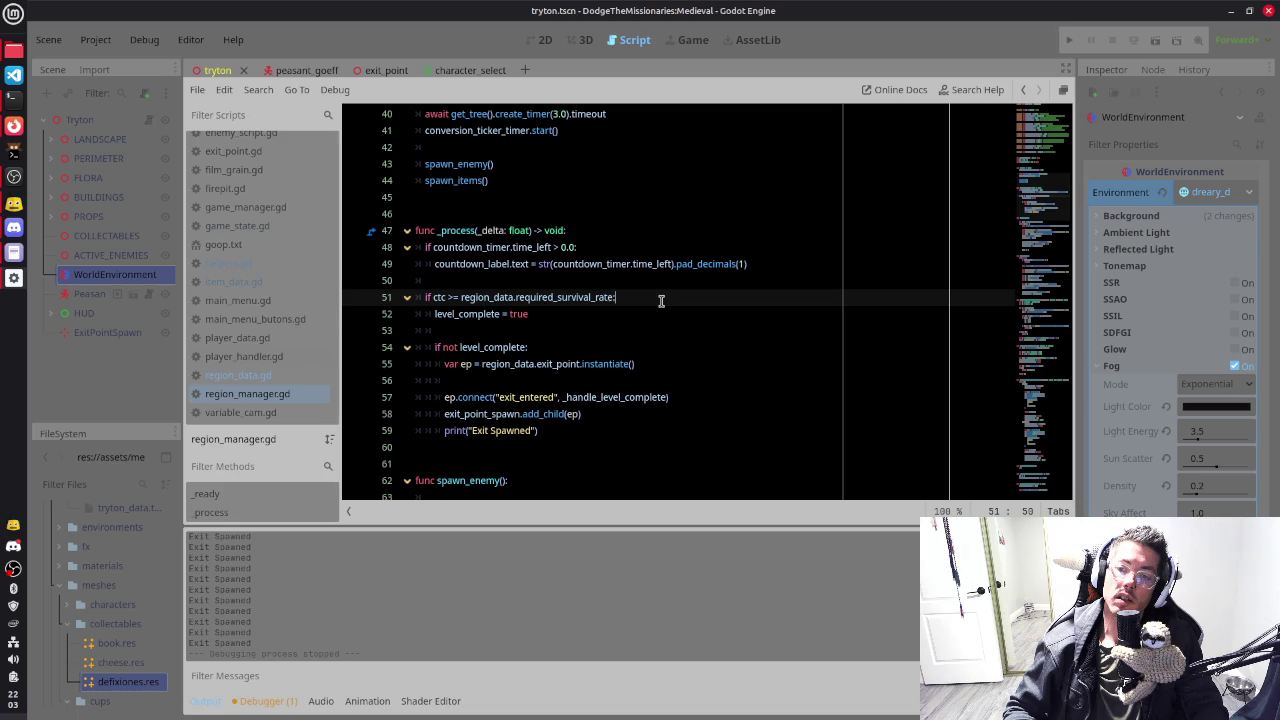
pyautogui.press('Down')
pyautogui.press('Down')
pyautogui.press('Down')
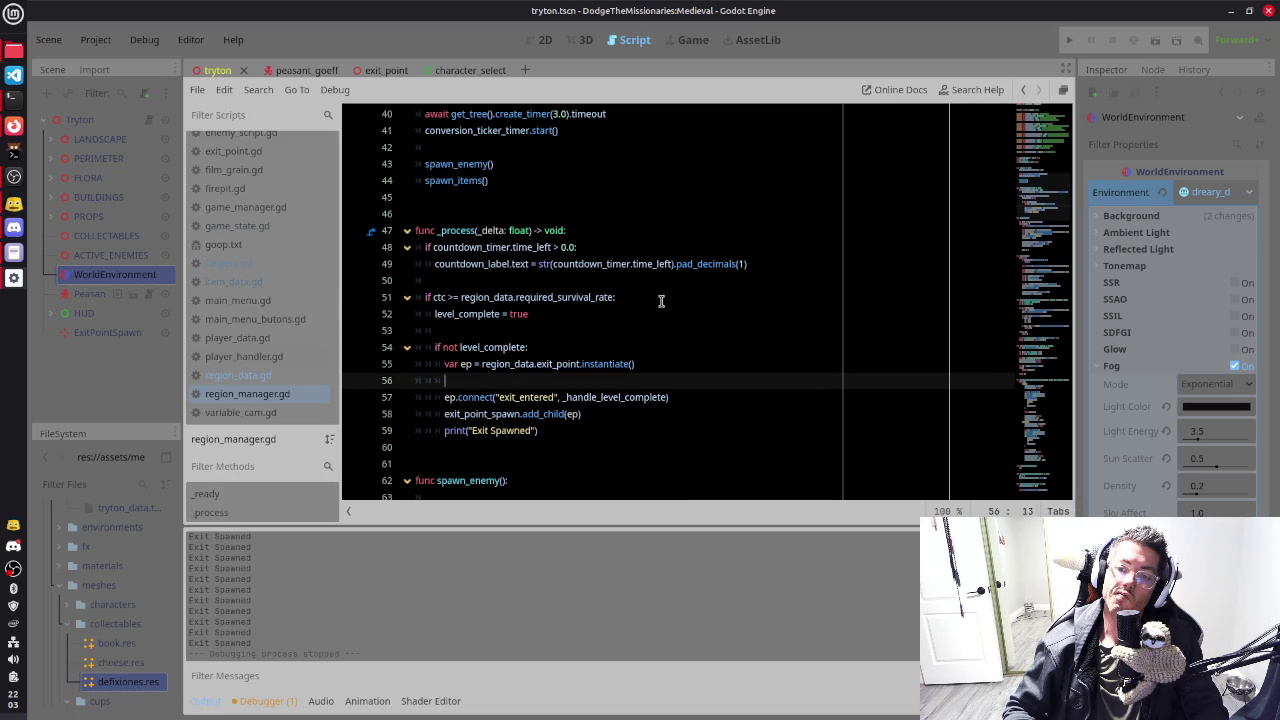
pyautogui.press('Up')
pyautogui.press('Up')
pyautogui.press('Up')
pyautogui.press('Up')
pyautogui.press('Up')
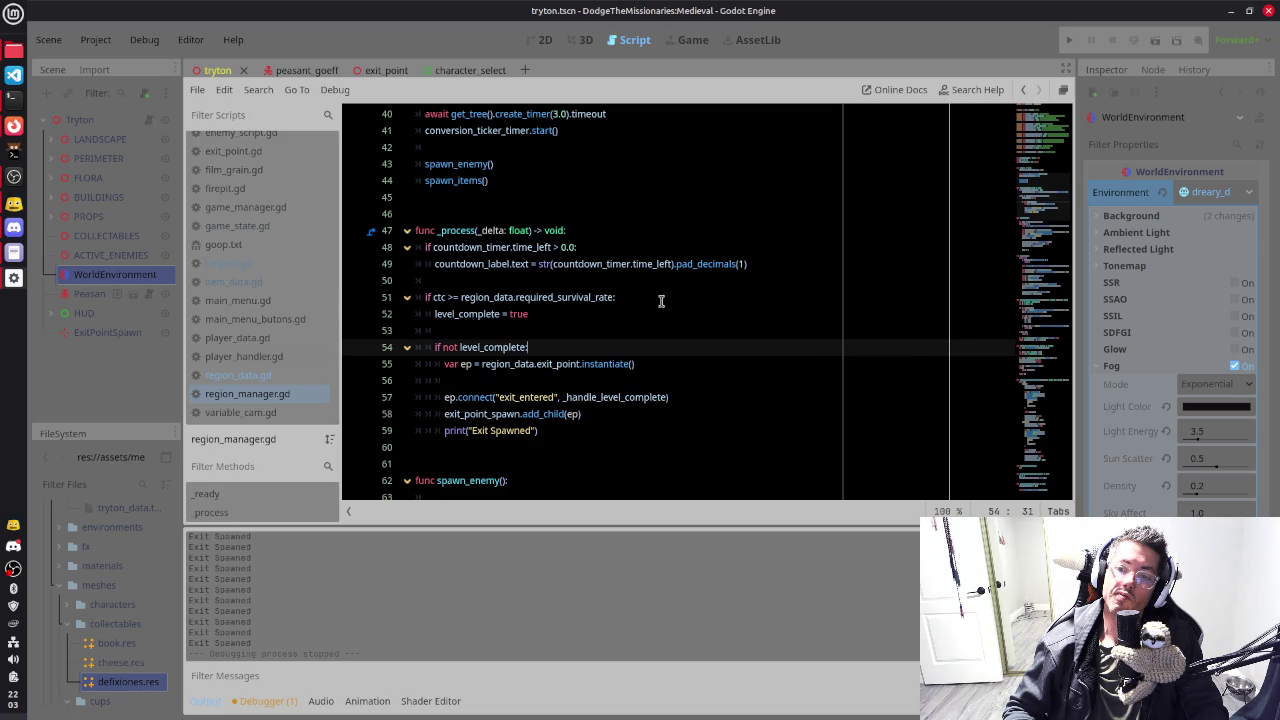
pyautogui.press('F5')
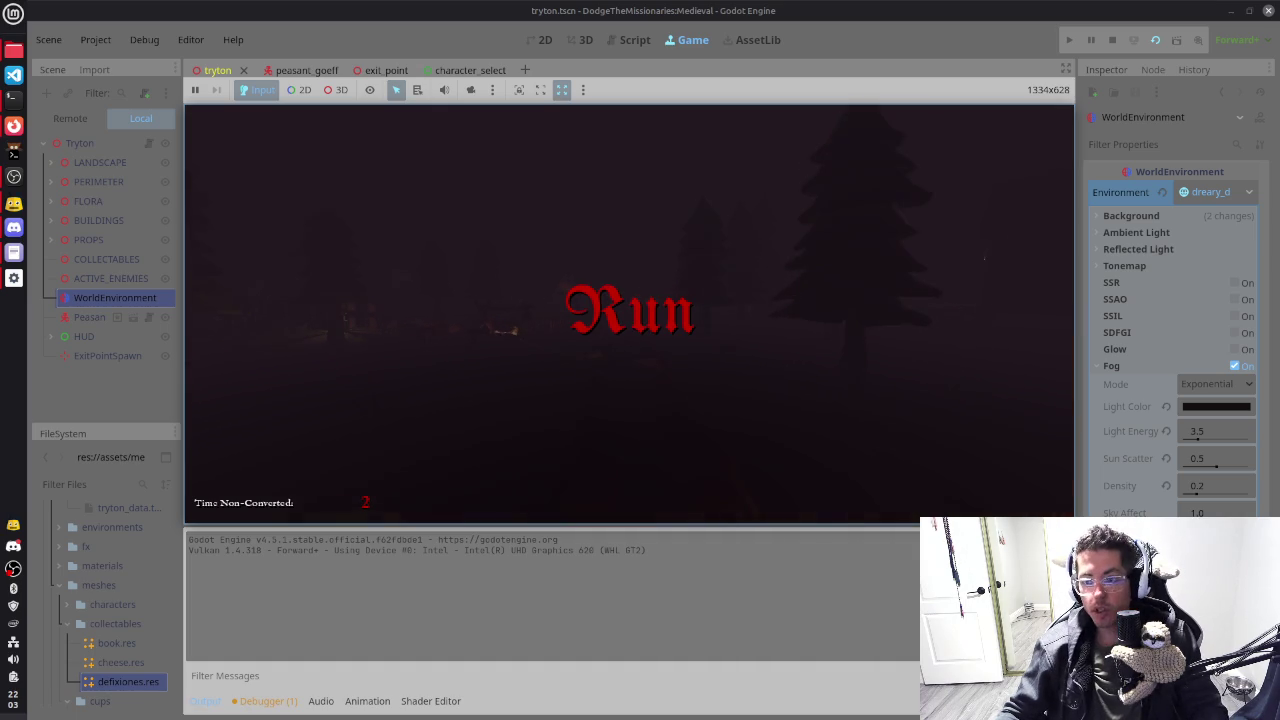
# Step: Stop the running Tryton game and scroll through region_manager.gd in the script editor
pyautogui.press('F8')
pyautogui.scroll(7, 588, 314)
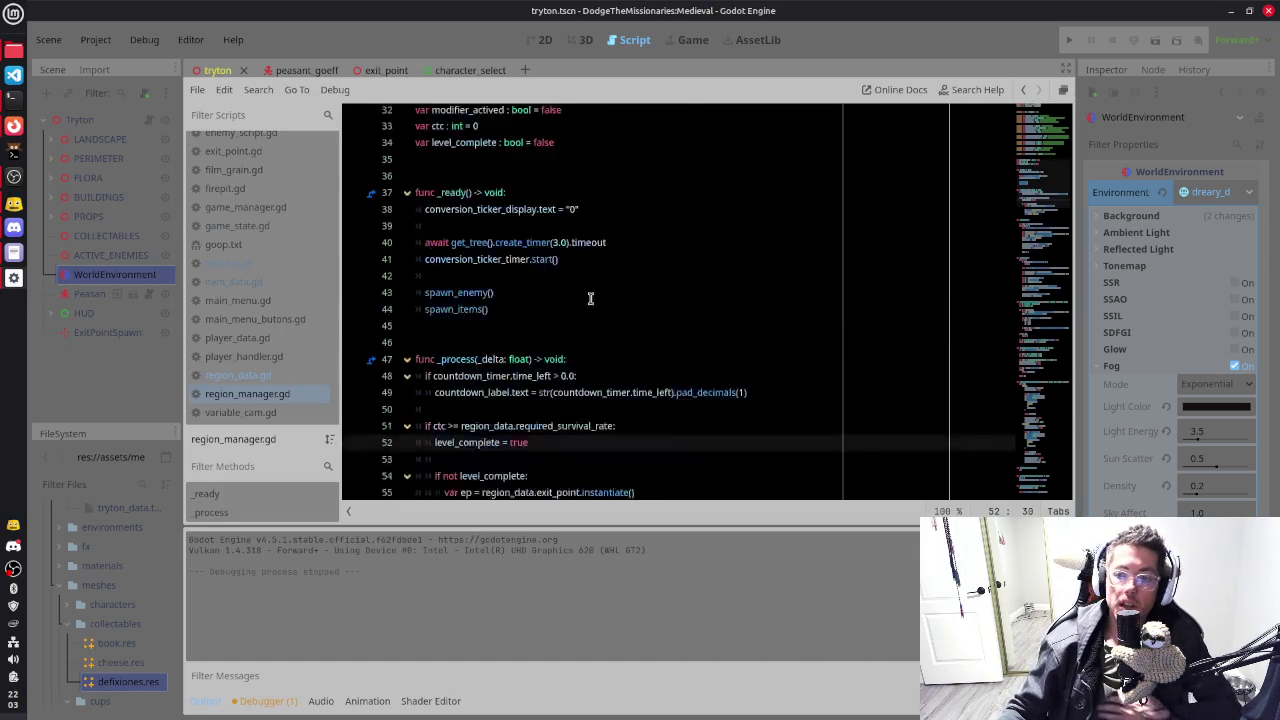
pyautogui.scroll(-2, 550, 369)
# Step: Review the level_complete declaration, the ctc survival-rate condition and the if not level_complete check
pyautogui.click(566, 262)
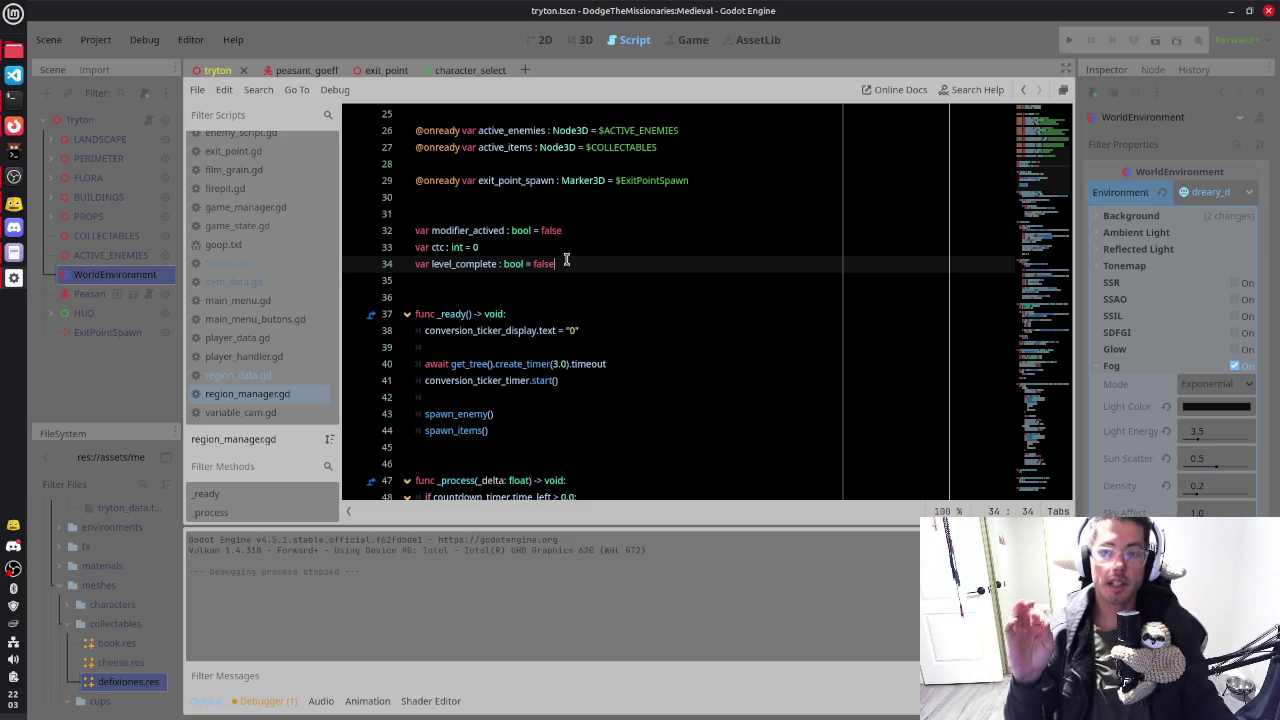
pyautogui.scroll(-3, 640, 335)
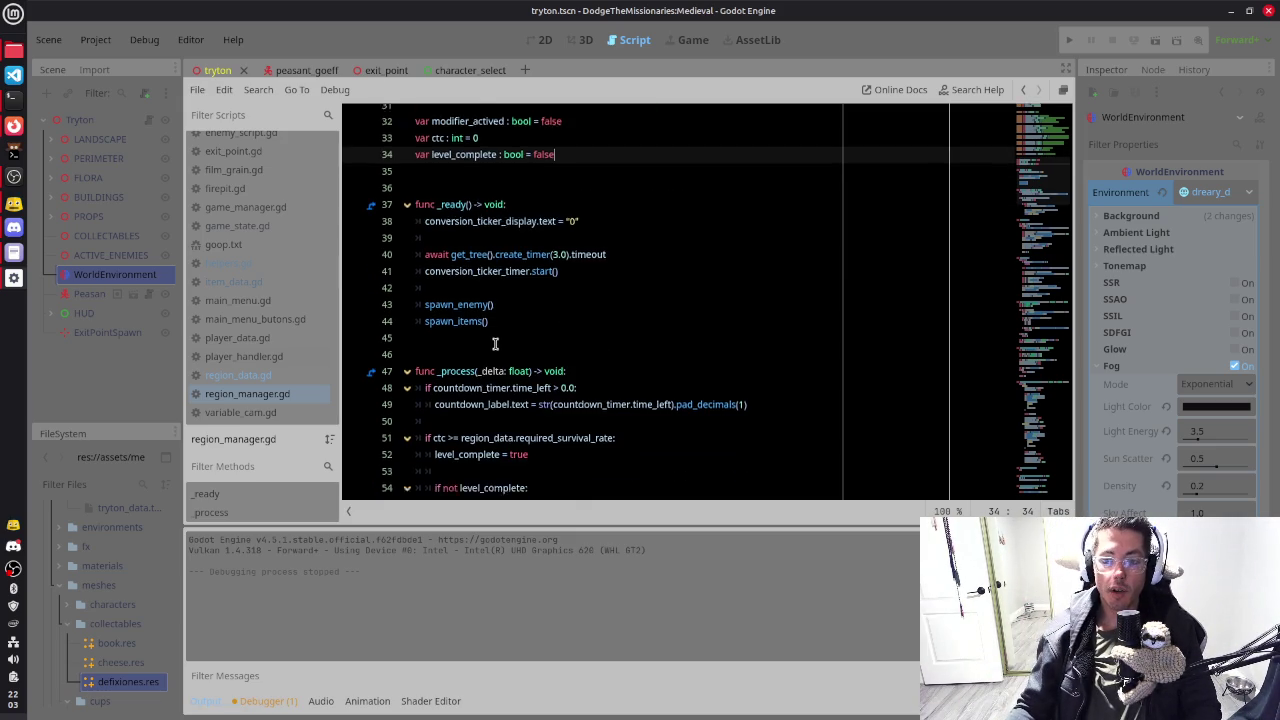
pyautogui.moveTo(435, 397); pyautogui.dragTo(451, 397)
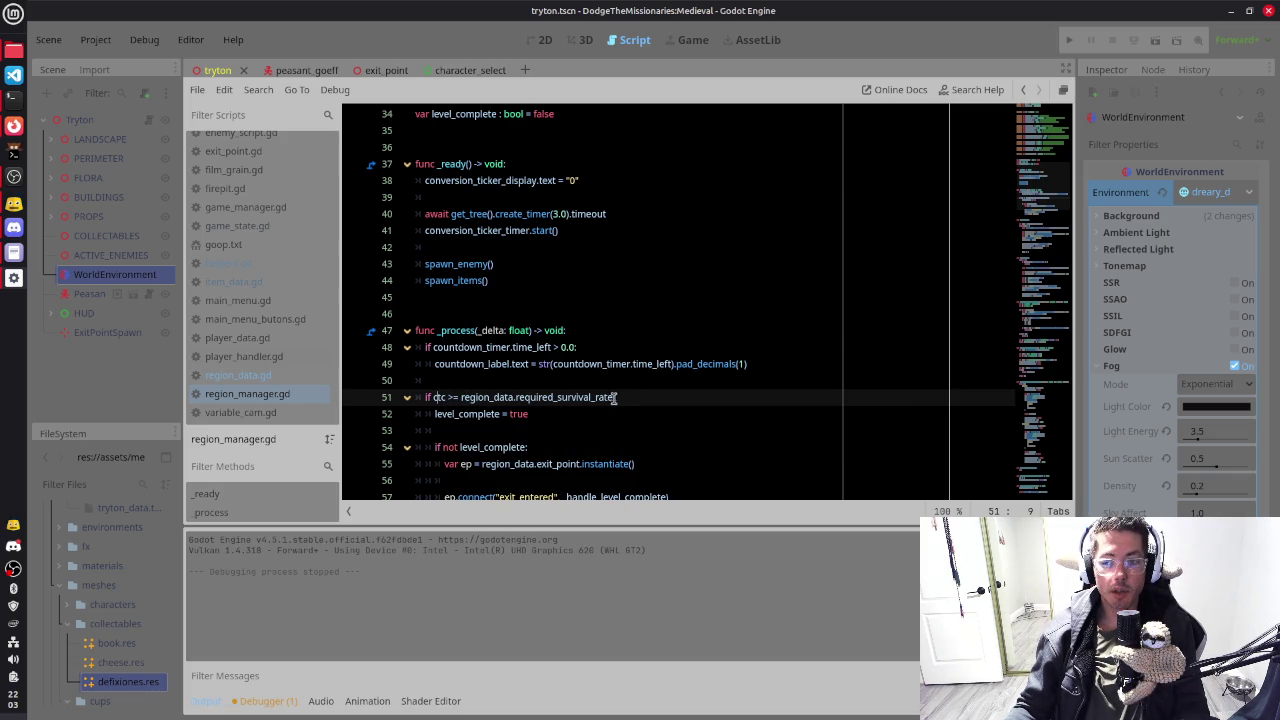
pyautogui.click(460, 397)
pyautogui.click(460, 414)
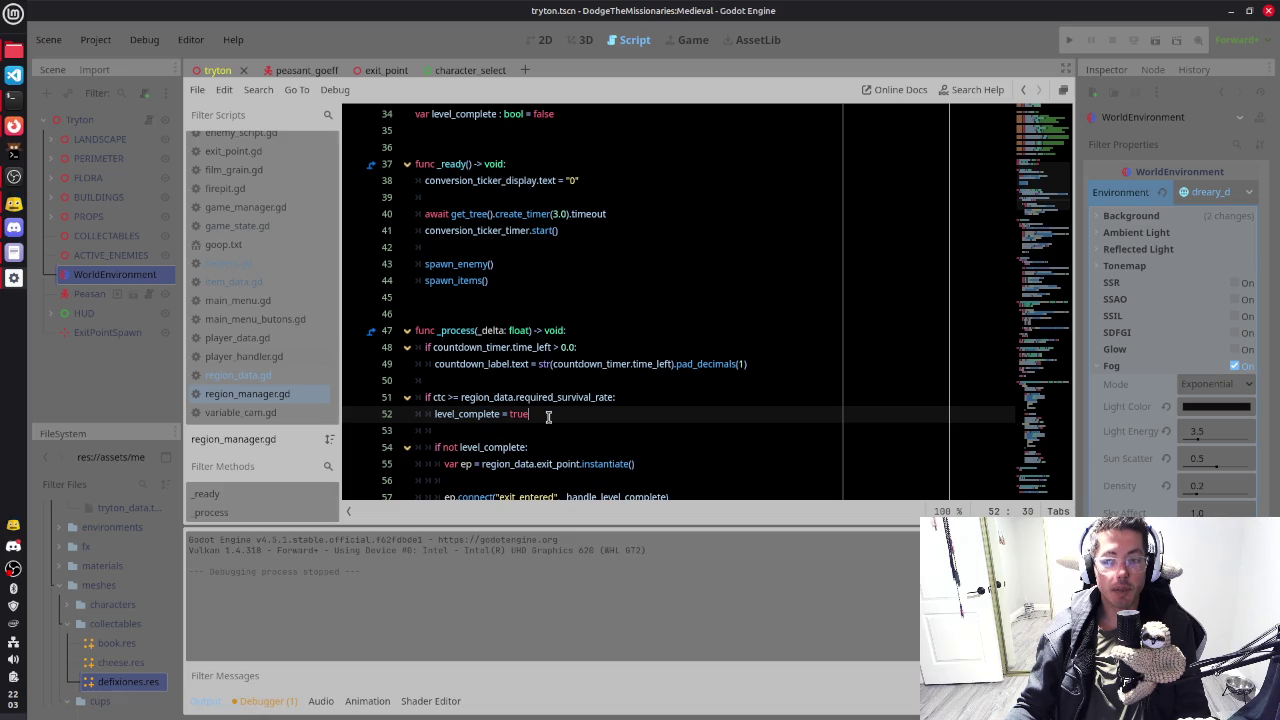
pyautogui.scroll(-1, 512, 402)
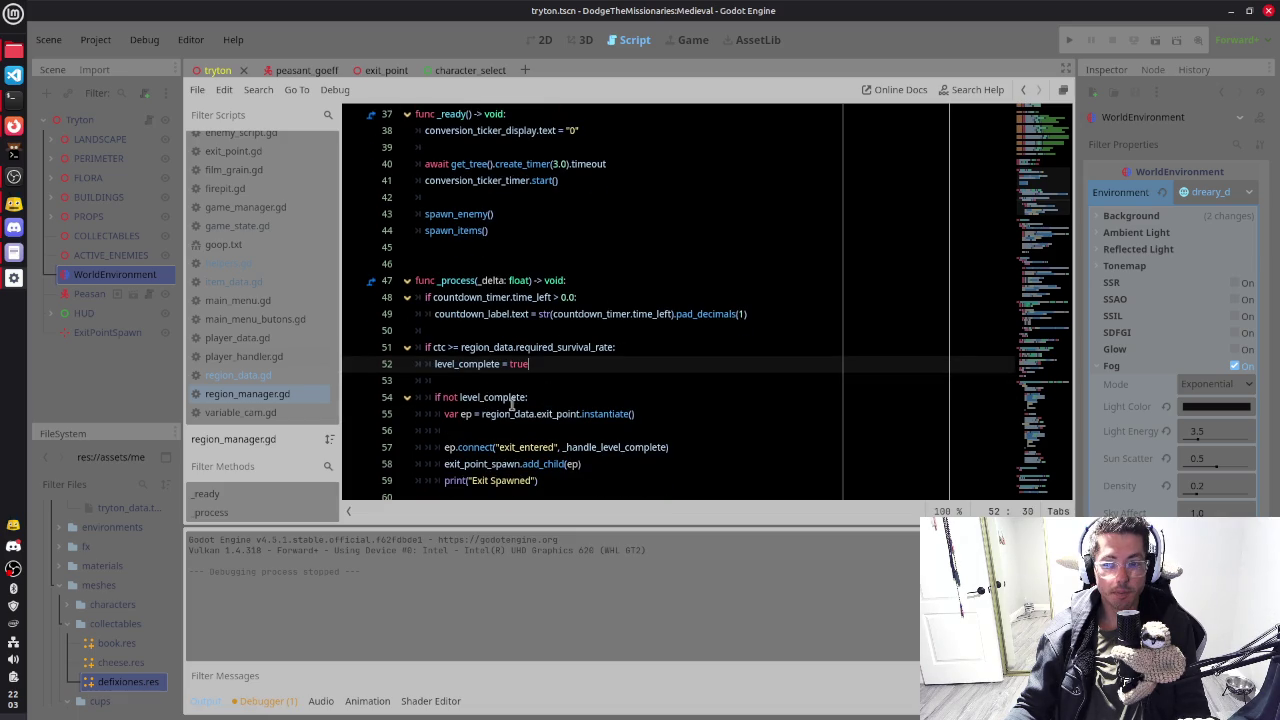
pyautogui.click(443, 397)
pyautogui.moveTo(531, 389); pyautogui.dragTo(545, 396)
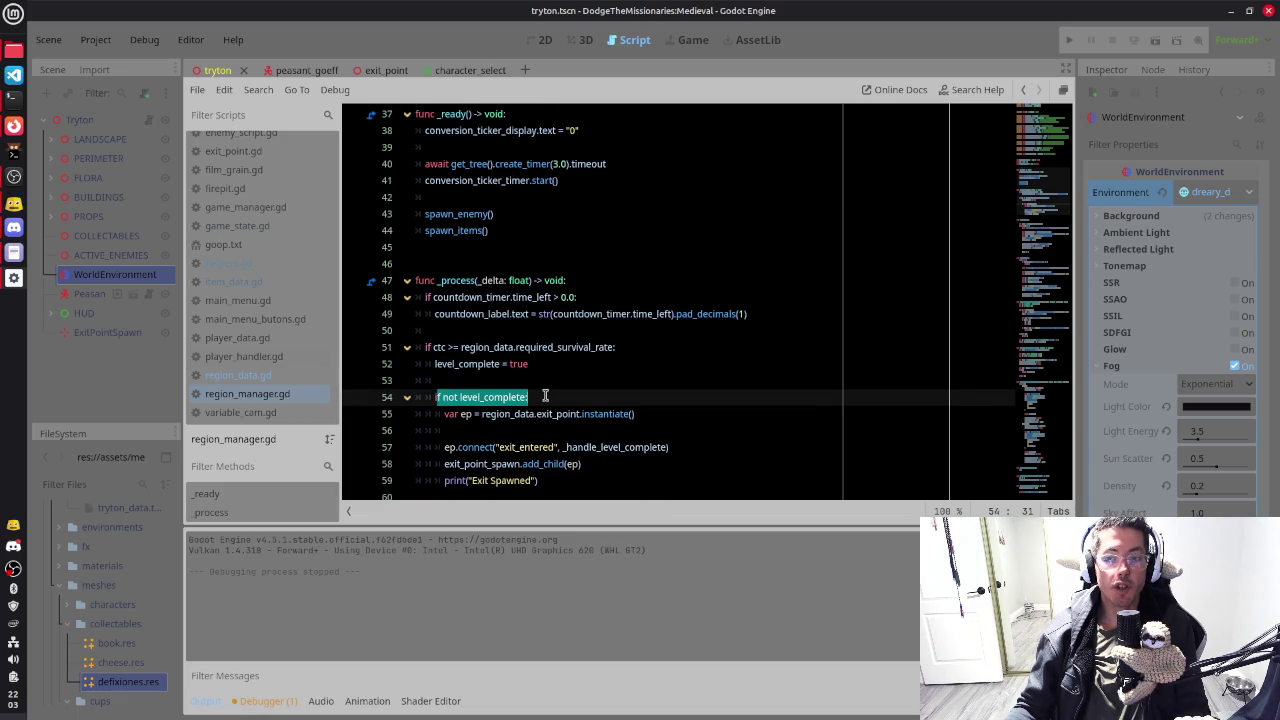
pyautogui.click(546, 363)
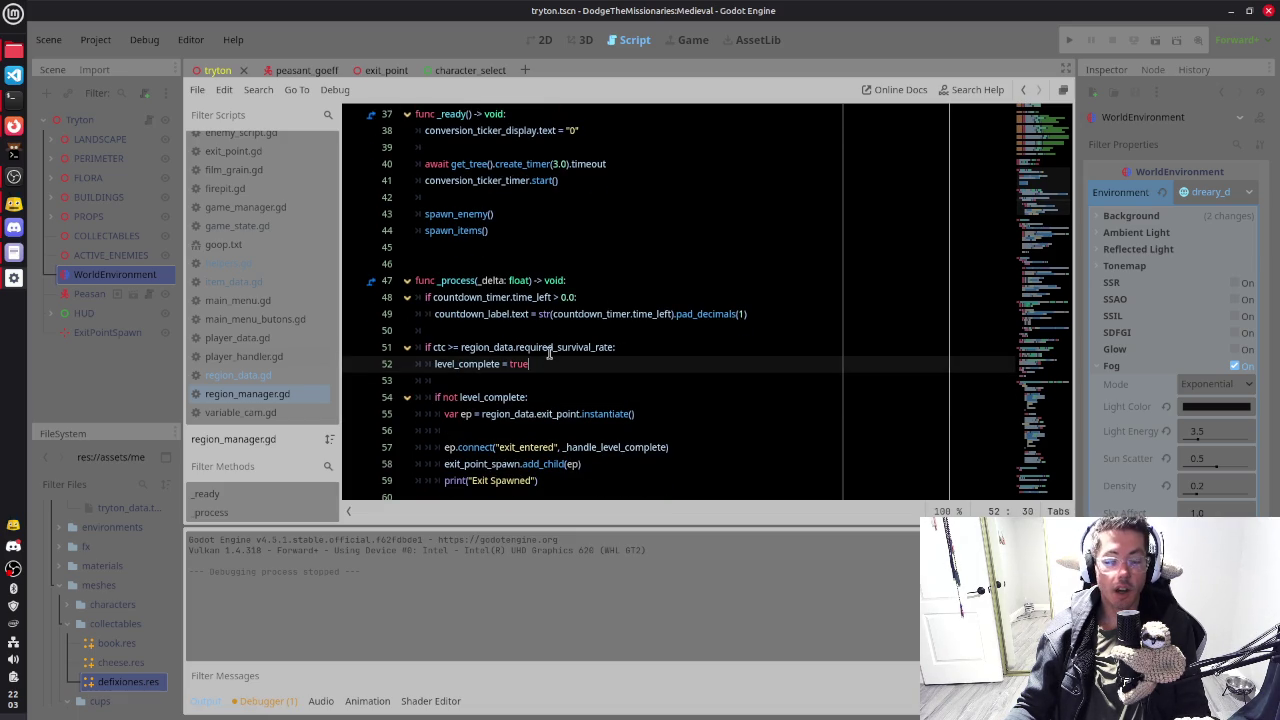
# Step: Move the 'level_complete = true' line inside the if not level_complete check, removing blank lines
pyautogui.hotkey('shift', 'Home')
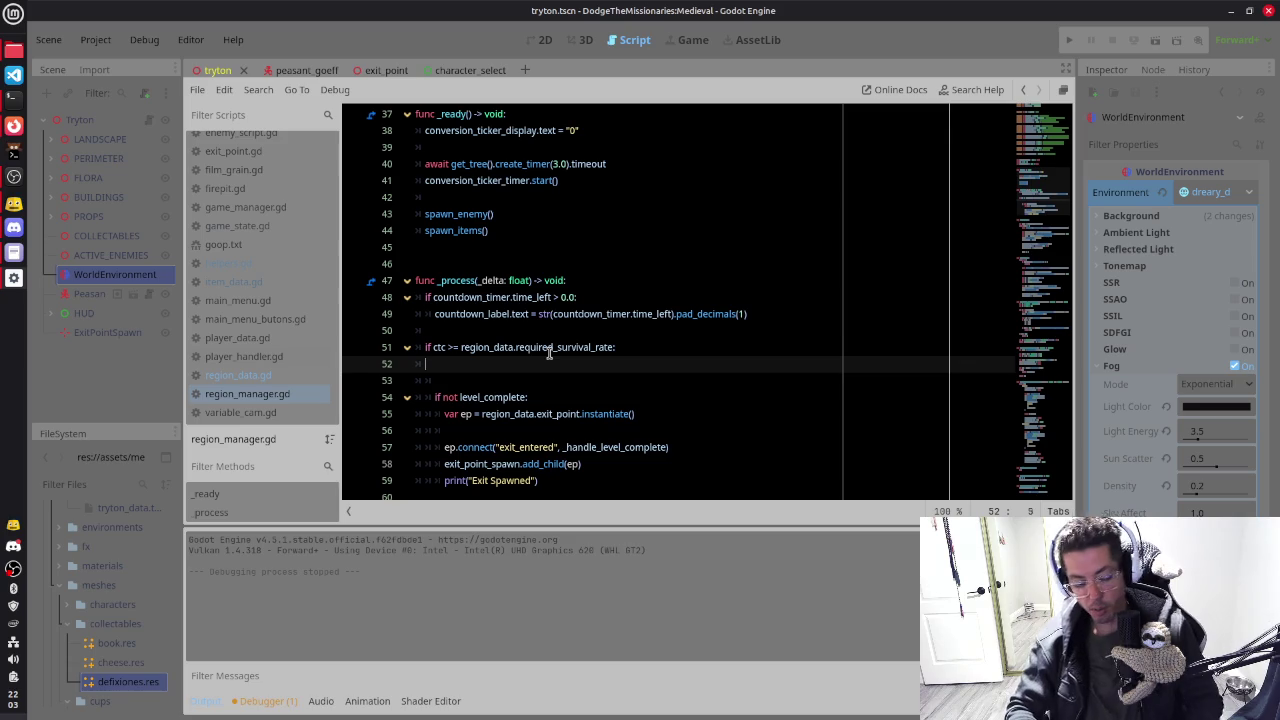
pyautogui.press('Down')
pyautogui.press('Down')
pyautogui.press('Up')
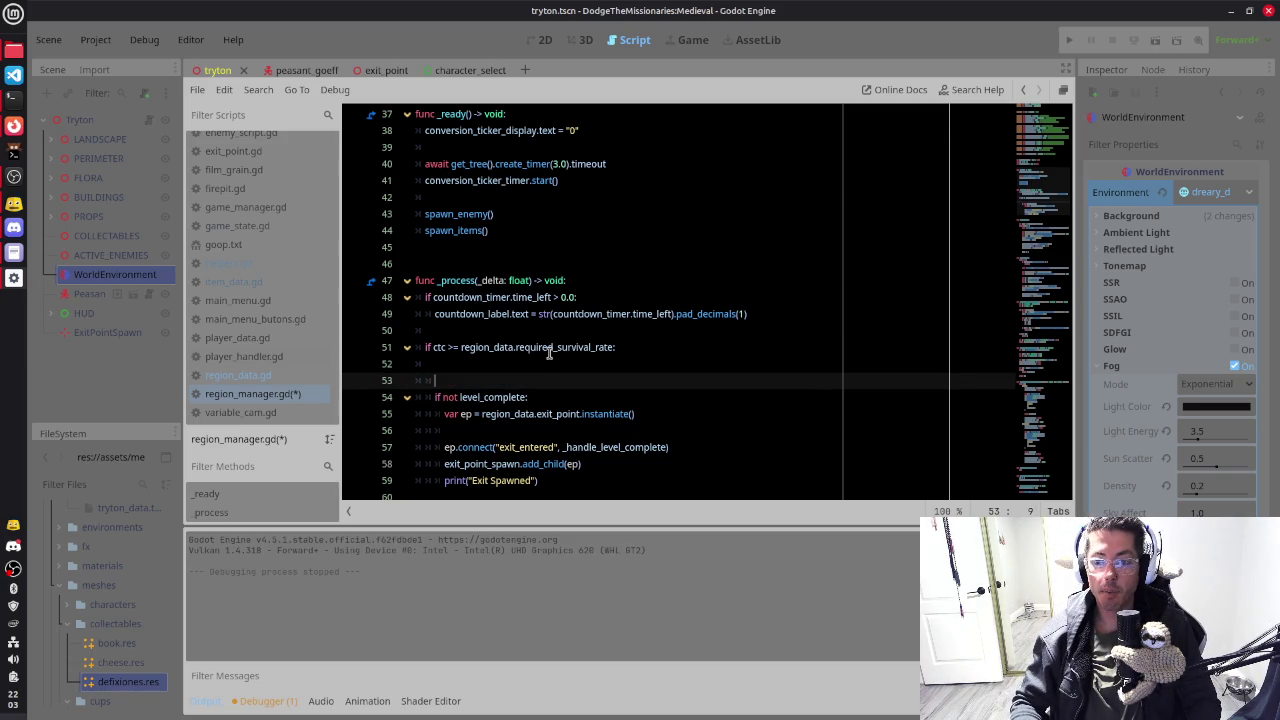
pyautogui.press('BackSpace')
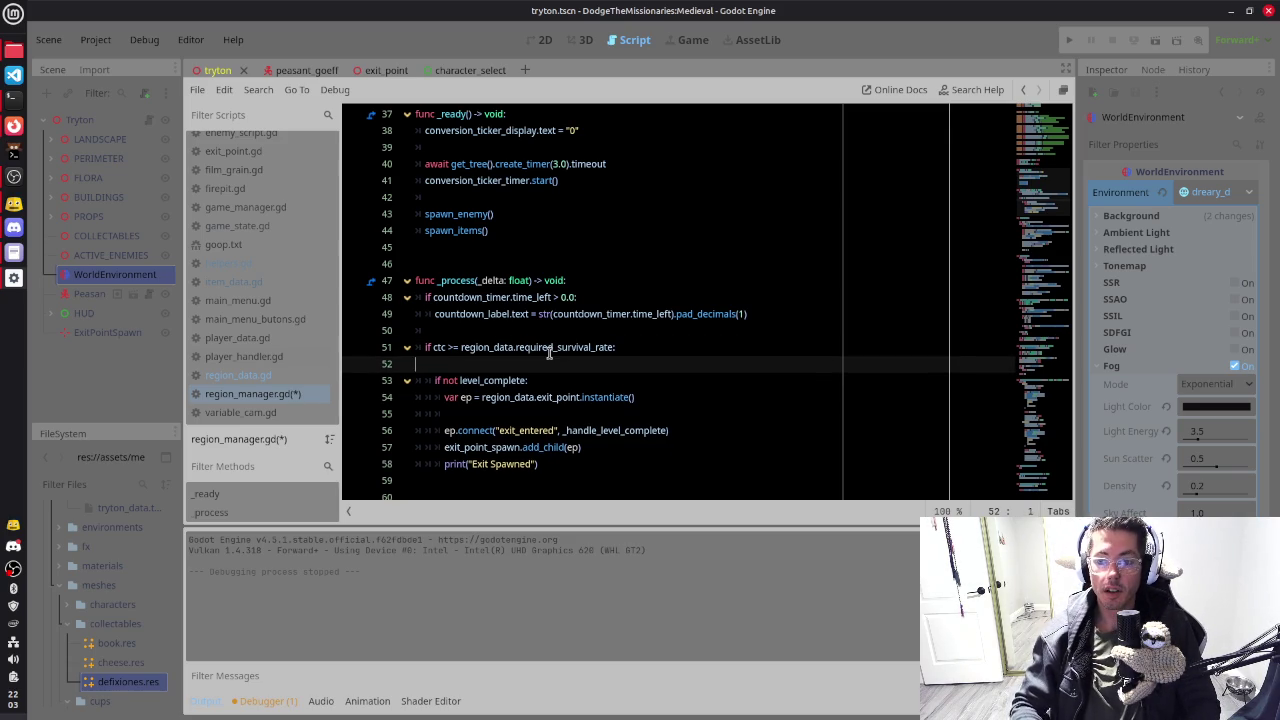
pyautogui.press('BackSpace')
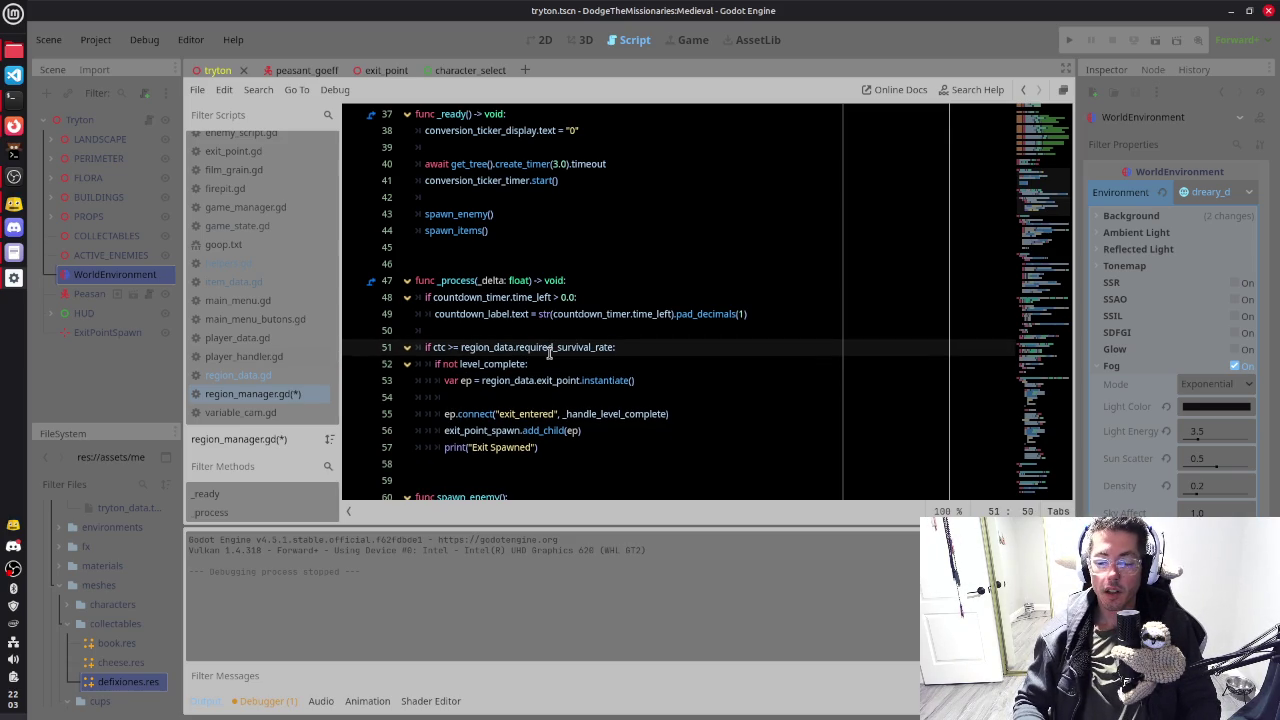
pyautogui.press('Down')
pyautogui.press('Return')
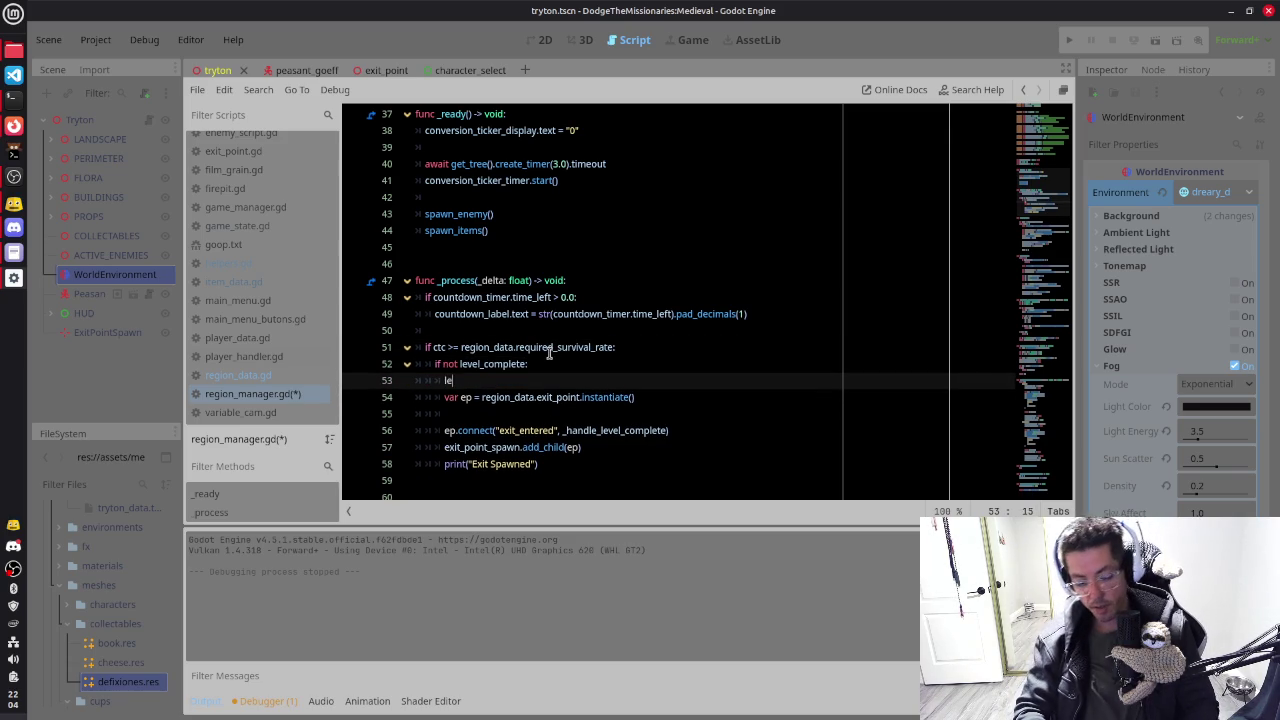
pyautogui.write('vel_complete = true')
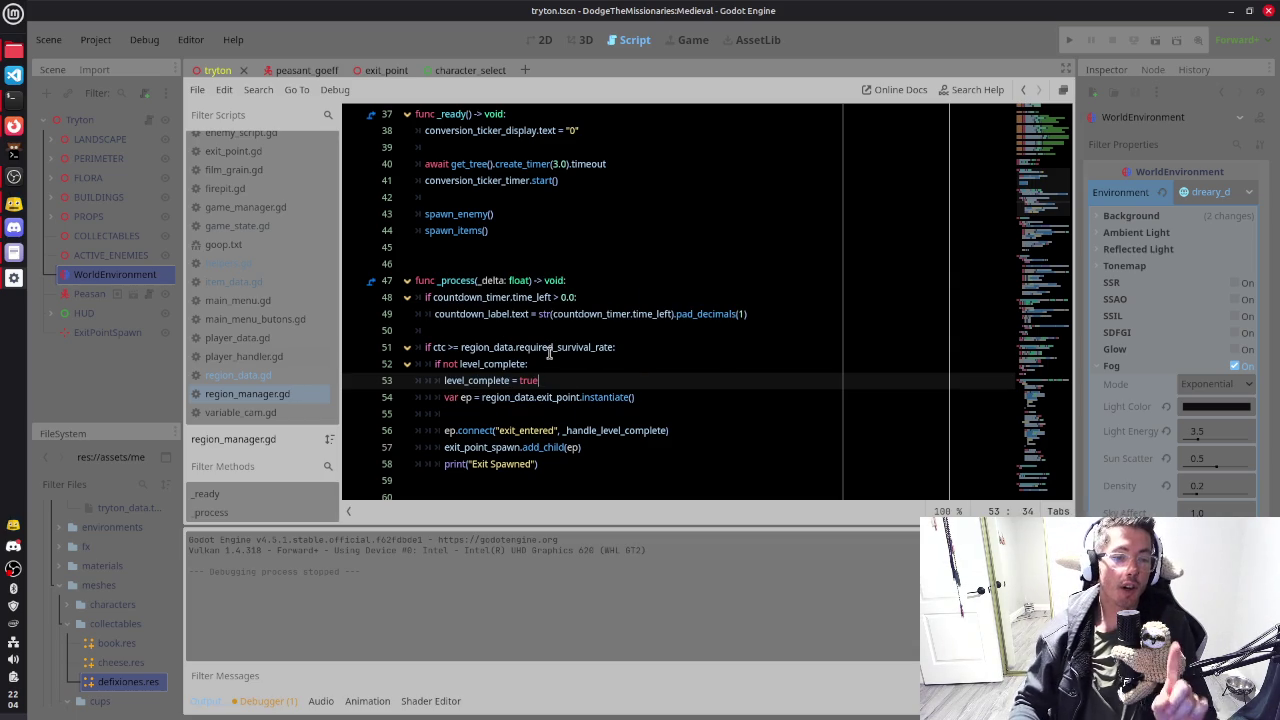
# Step: Look up the required_survival_rate property, then run the game to test exit spawning
pyautogui.click(549, 352)
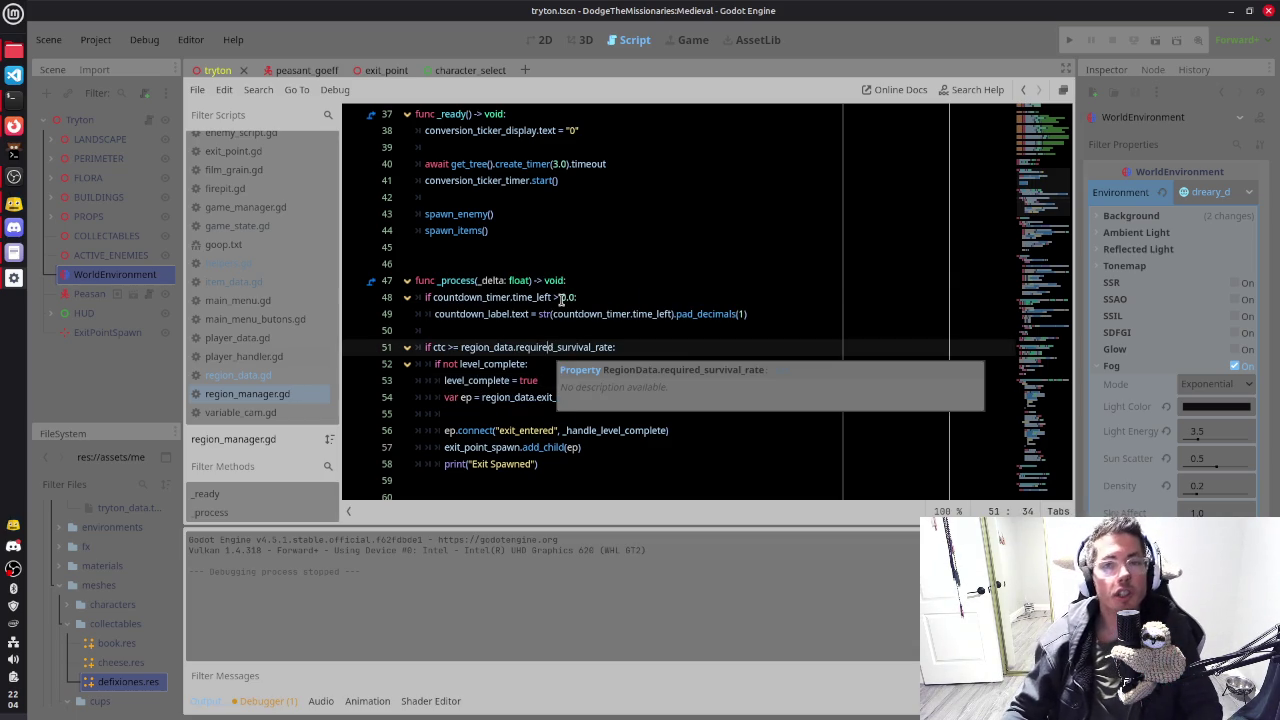
pyautogui.click(562, 298)
pyautogui.click(549, 385)
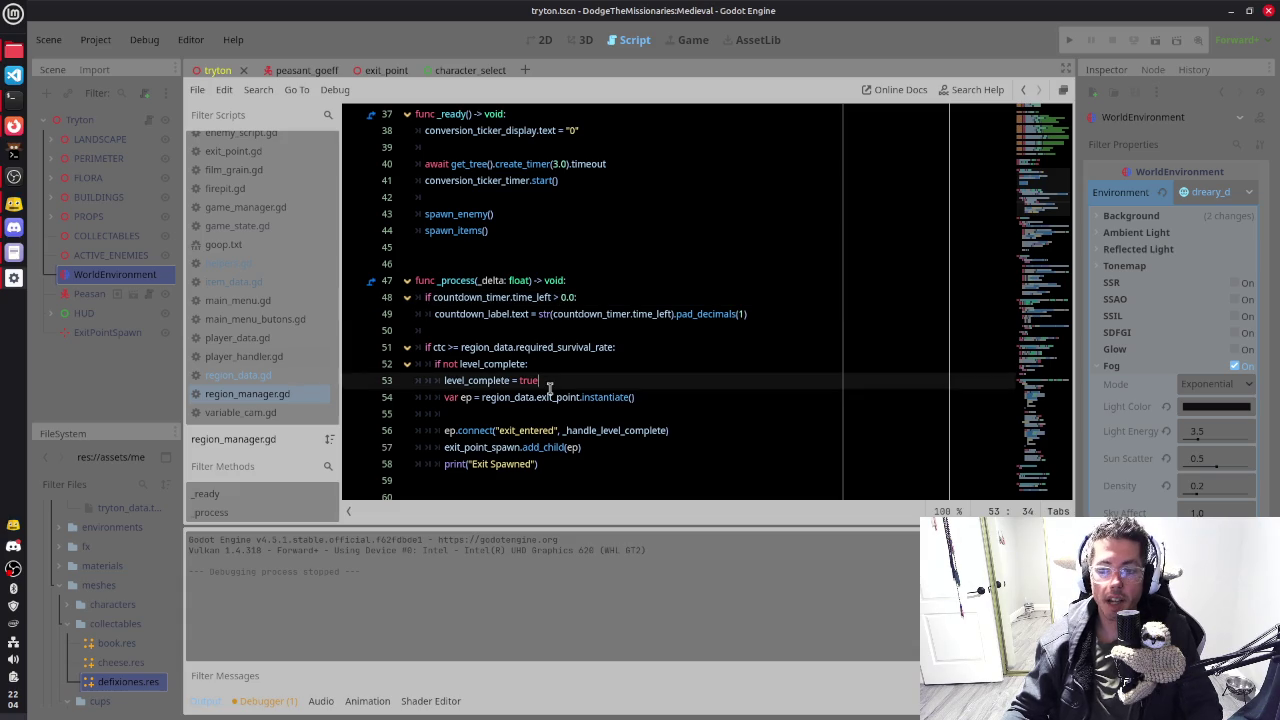
pyautogui.click(545, 365)
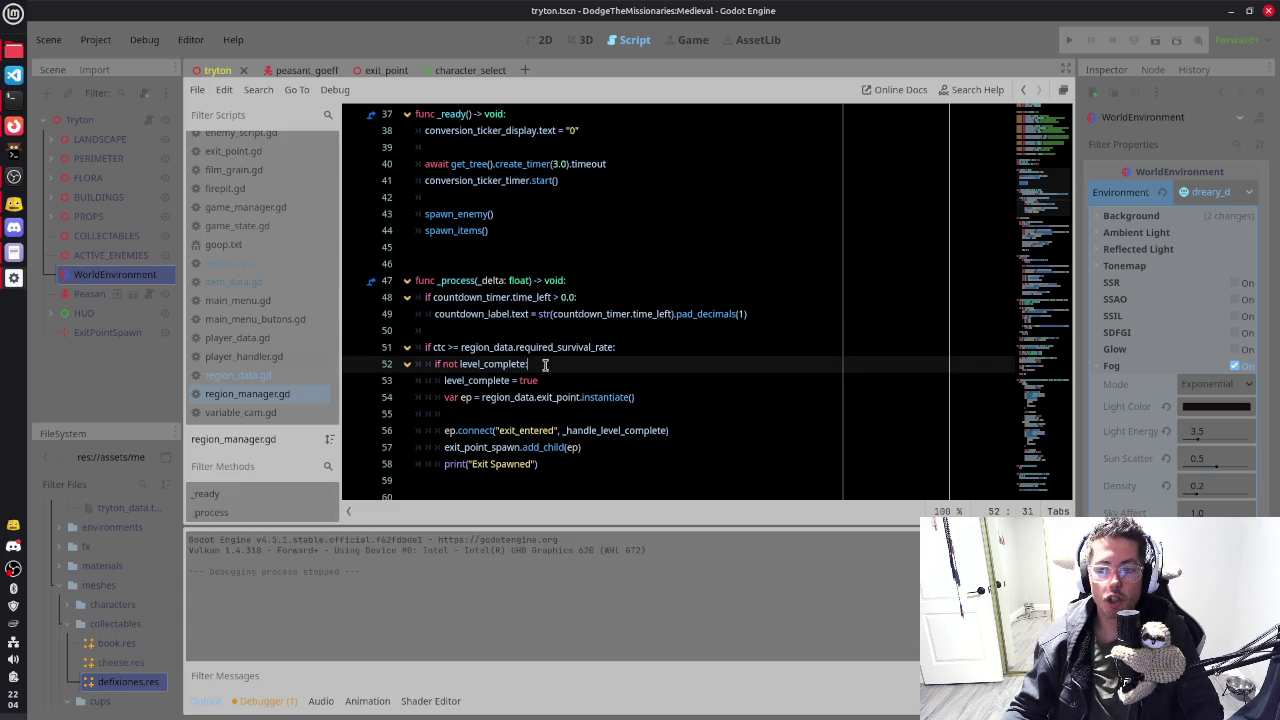
pyautogui.click(570, 380)
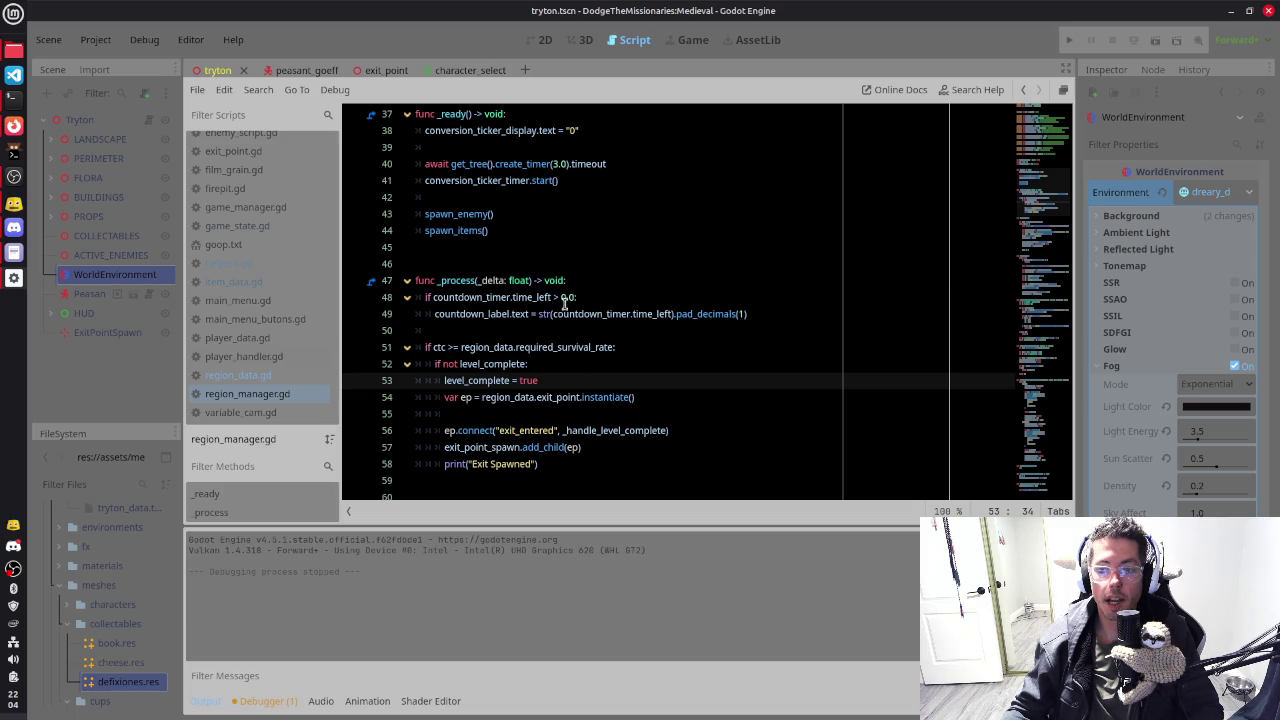
pyautogui.press('F5')
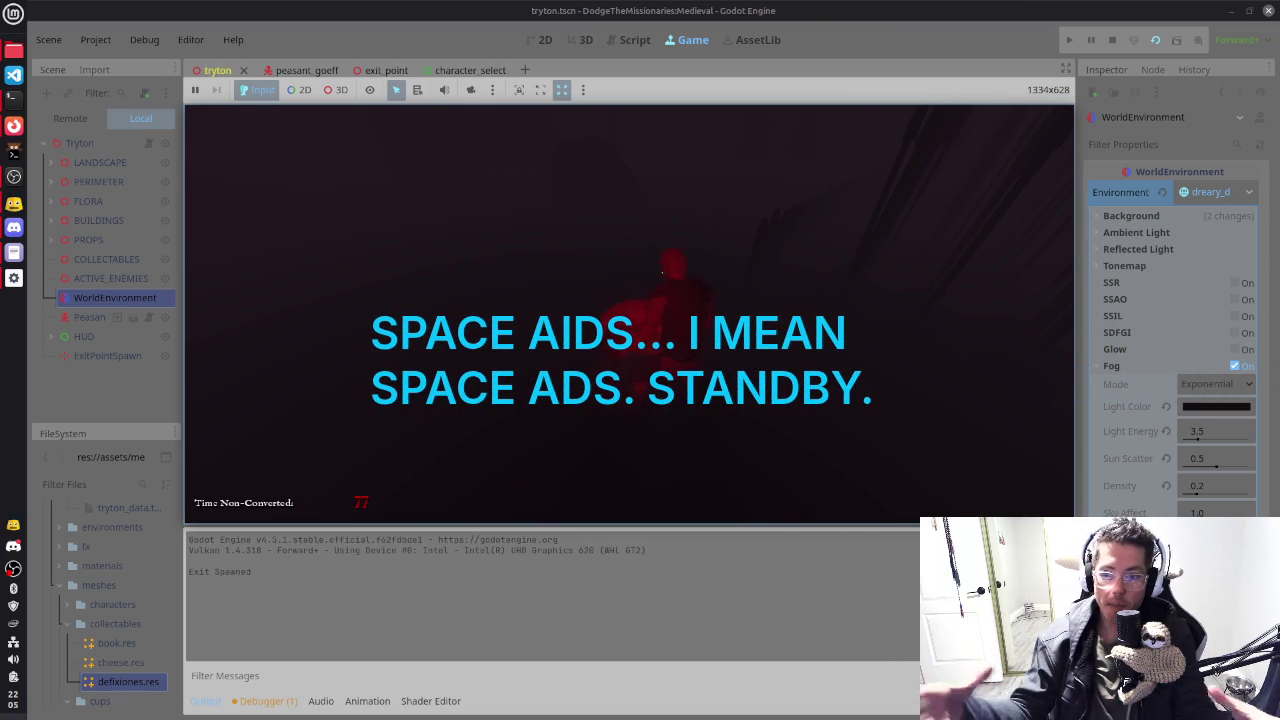
# Step: Rerun the tryton level from the exit_point scene tab, stopping it after 'Exit Spawned' logs once
pyautogui.press('F8')
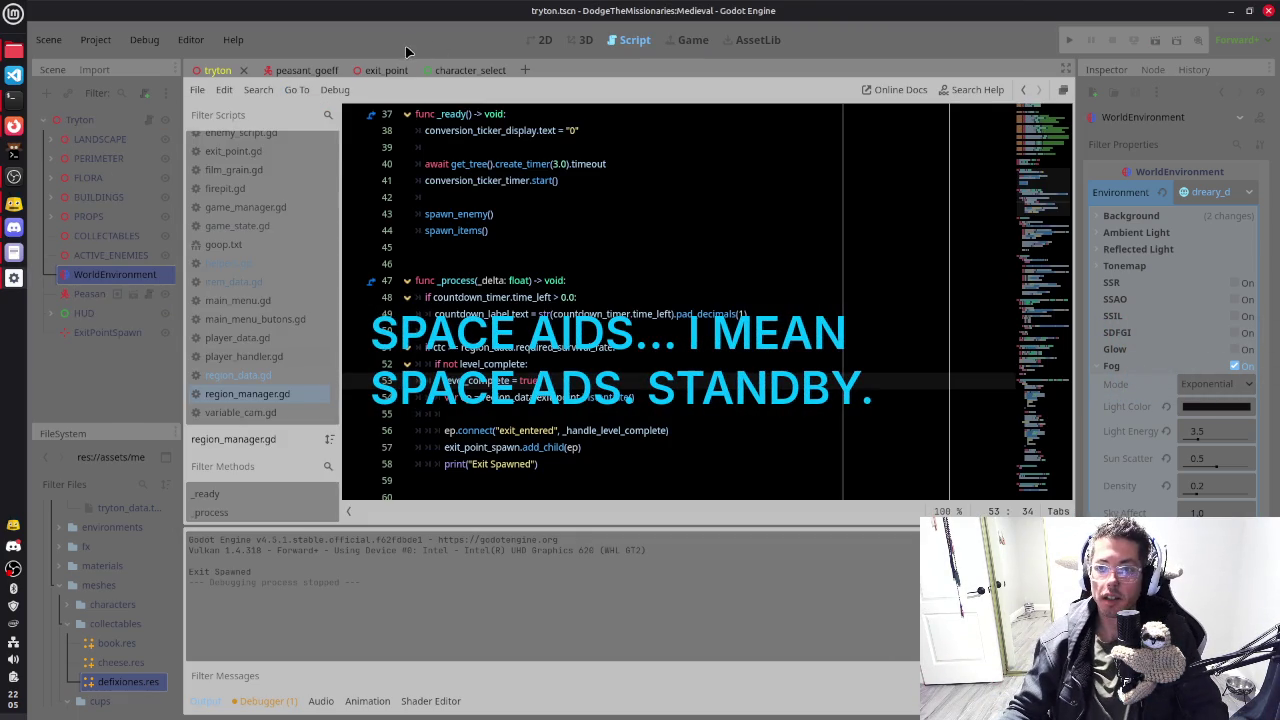
pyautogui.click(380, 72)
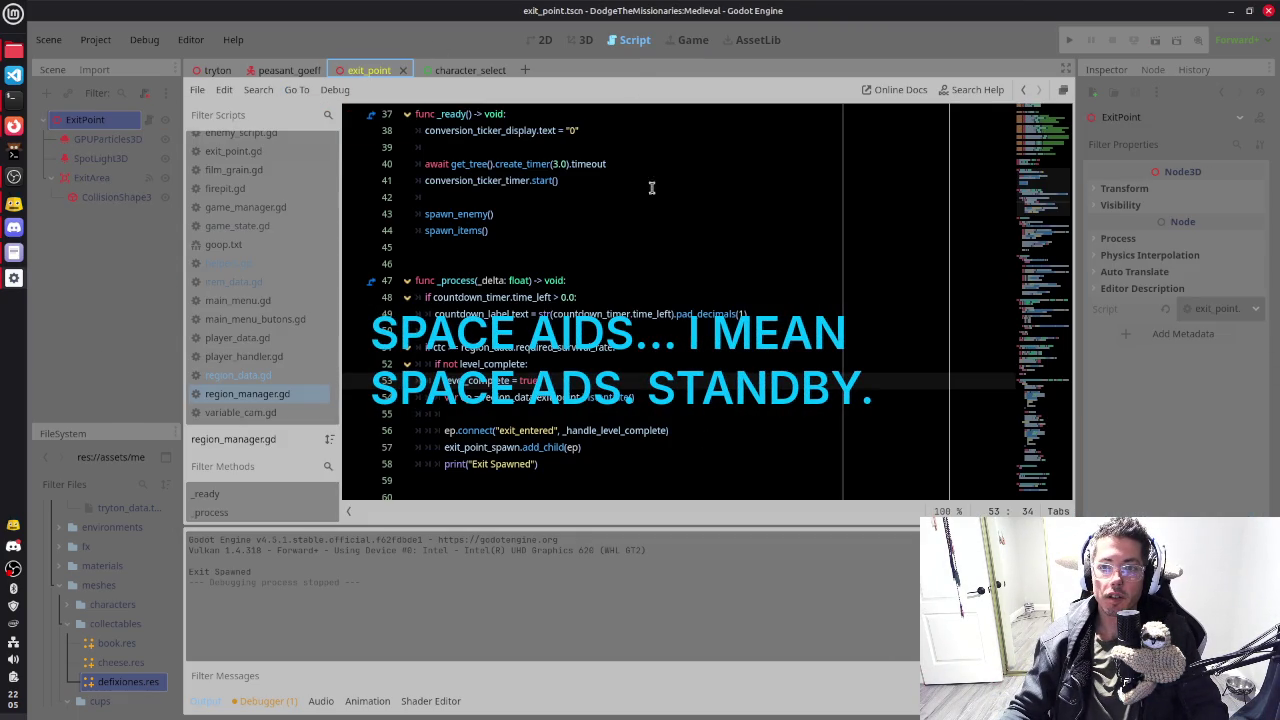
pyautogui.click(586, 40)
pyautogui.press('F5')
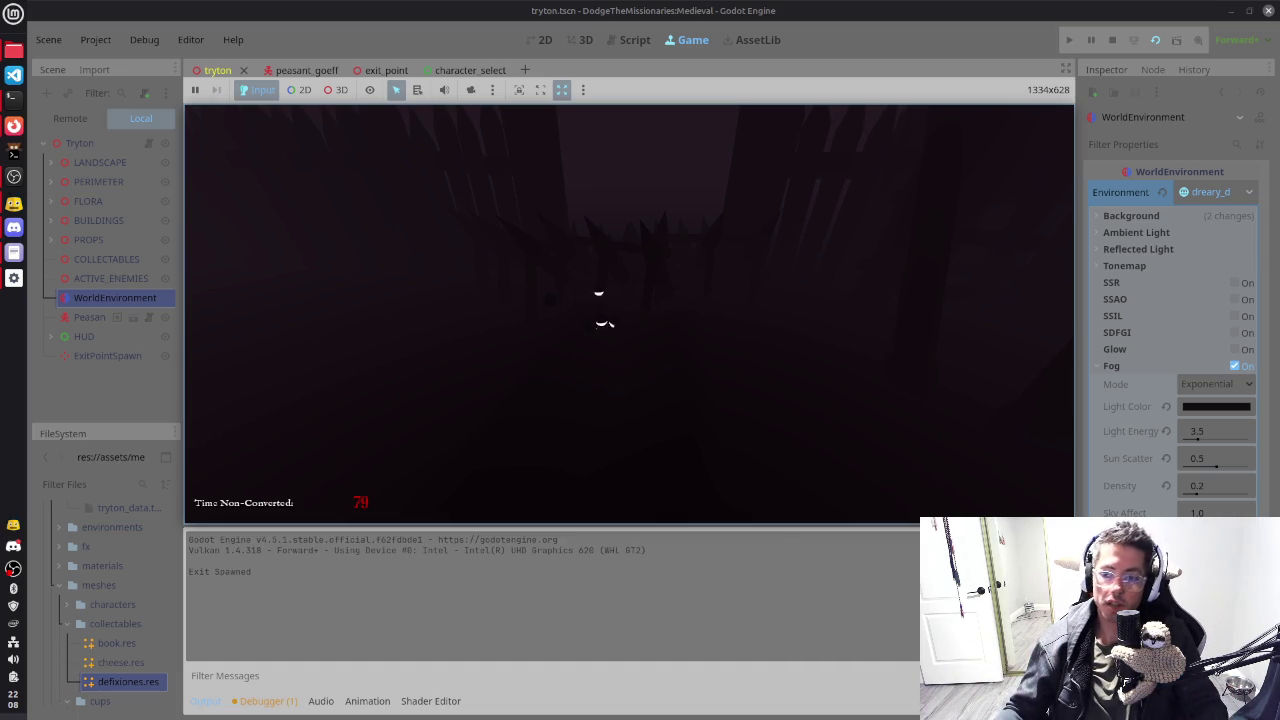
pyautogui.press('F8')
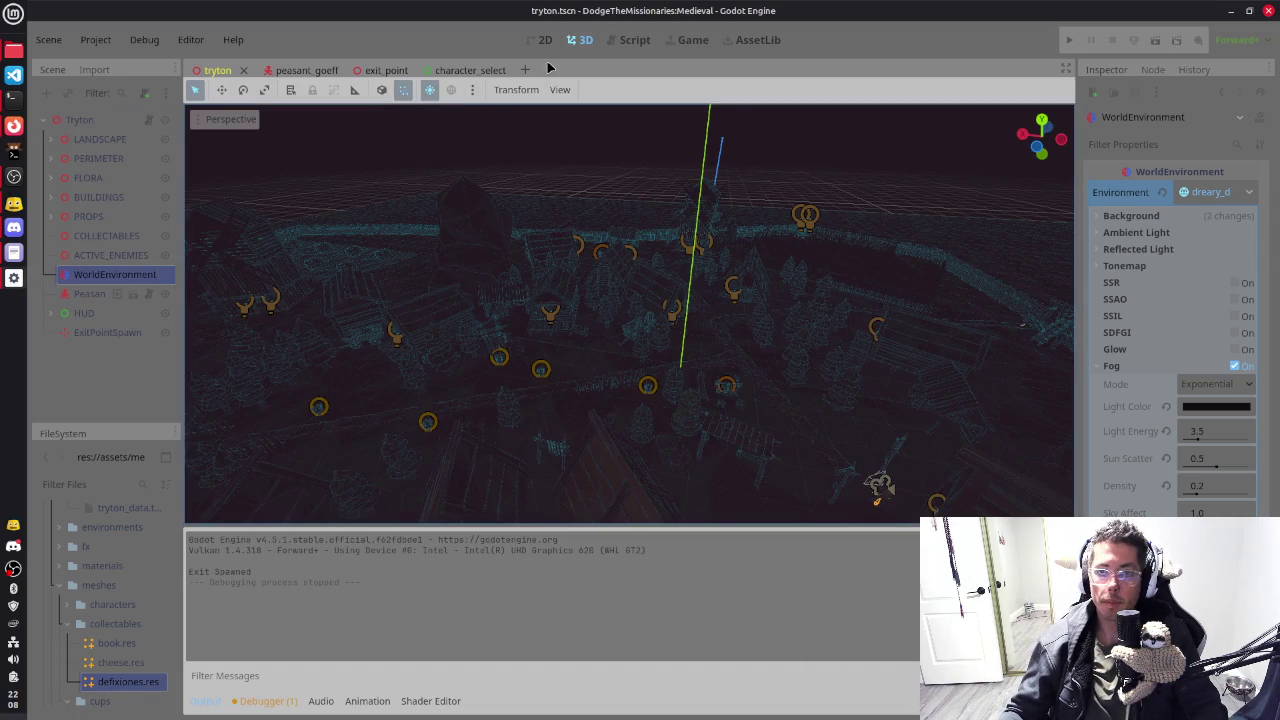
# Step: Turn off Fog in the WorldEnvironment and go back to region_manager.gd's _process code
pyautogui.click(1236, 366)
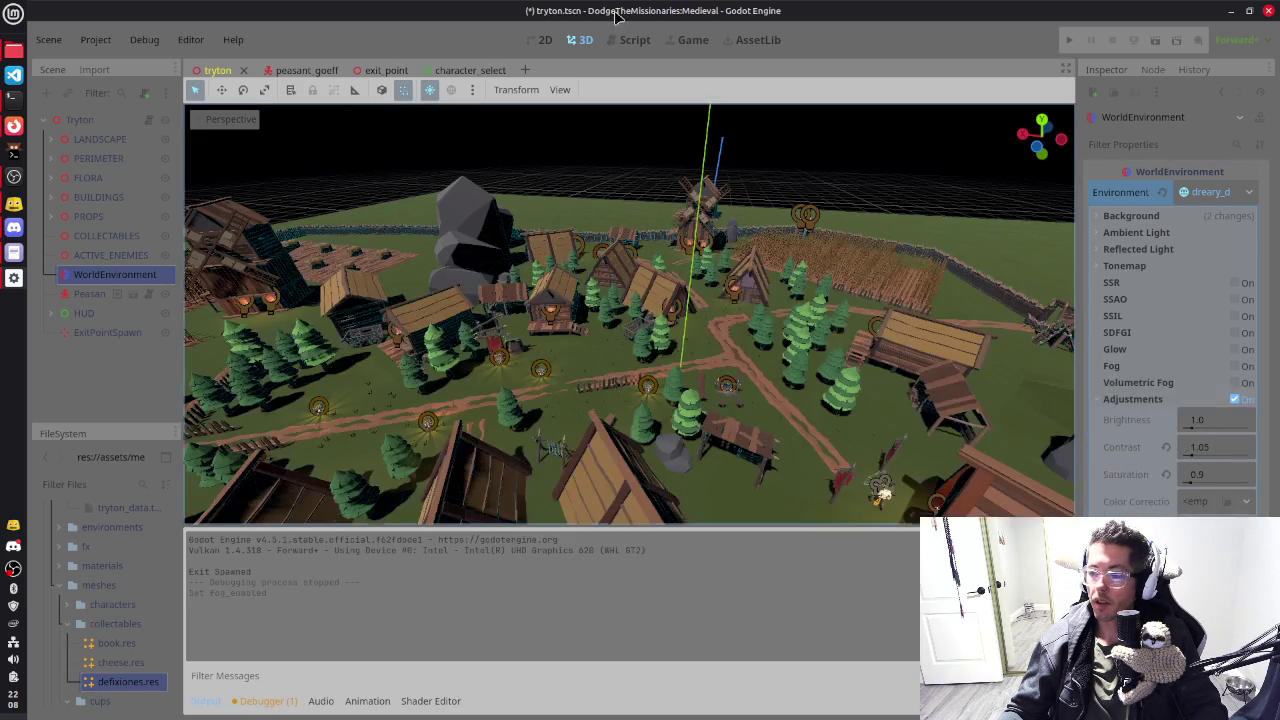
pyautogui.click(630, 40)
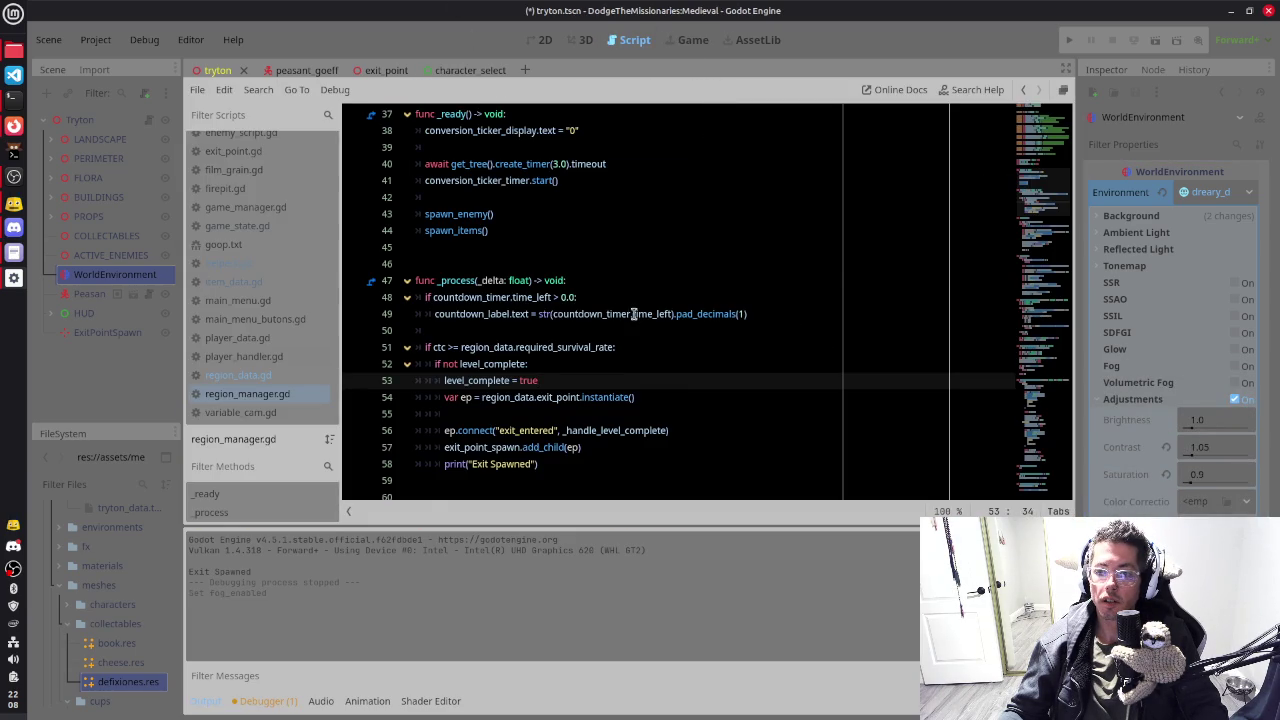
pyautogui.scroll(-2, 633, 313)
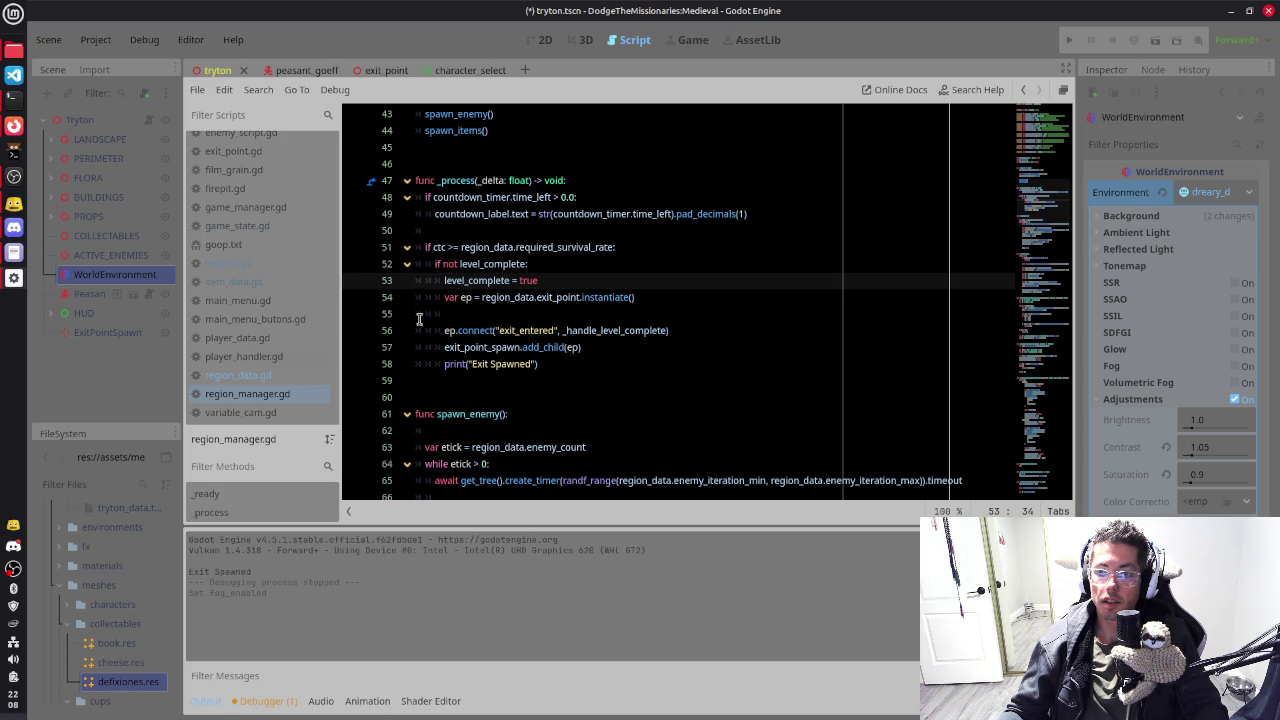
# Step: Select the if ctc exit-spawn block in _process
pyautogui.click(562, 367)
pyautogui.hotkey('shift', 'Up')
pyautogui.hotkey('shift', 'Up')
pyautogui.hotkey('shift', 'Up')
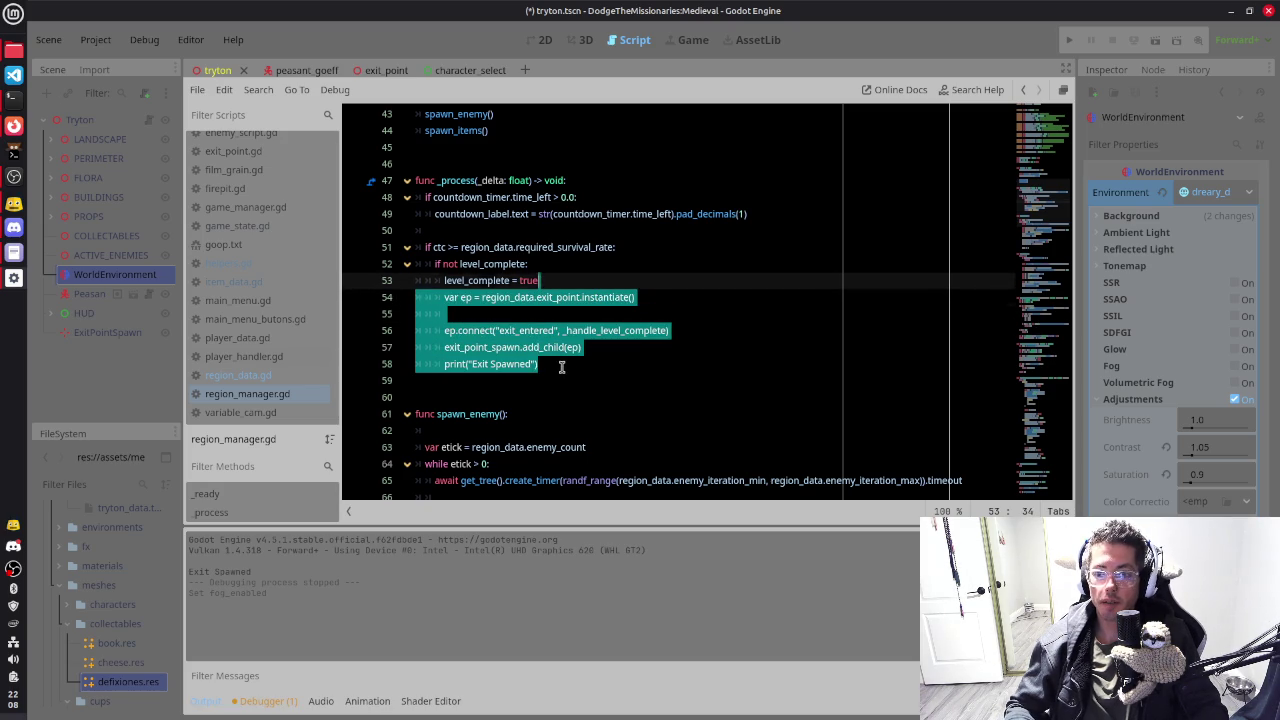
pyautogui.hotkey('shift', 'Down')
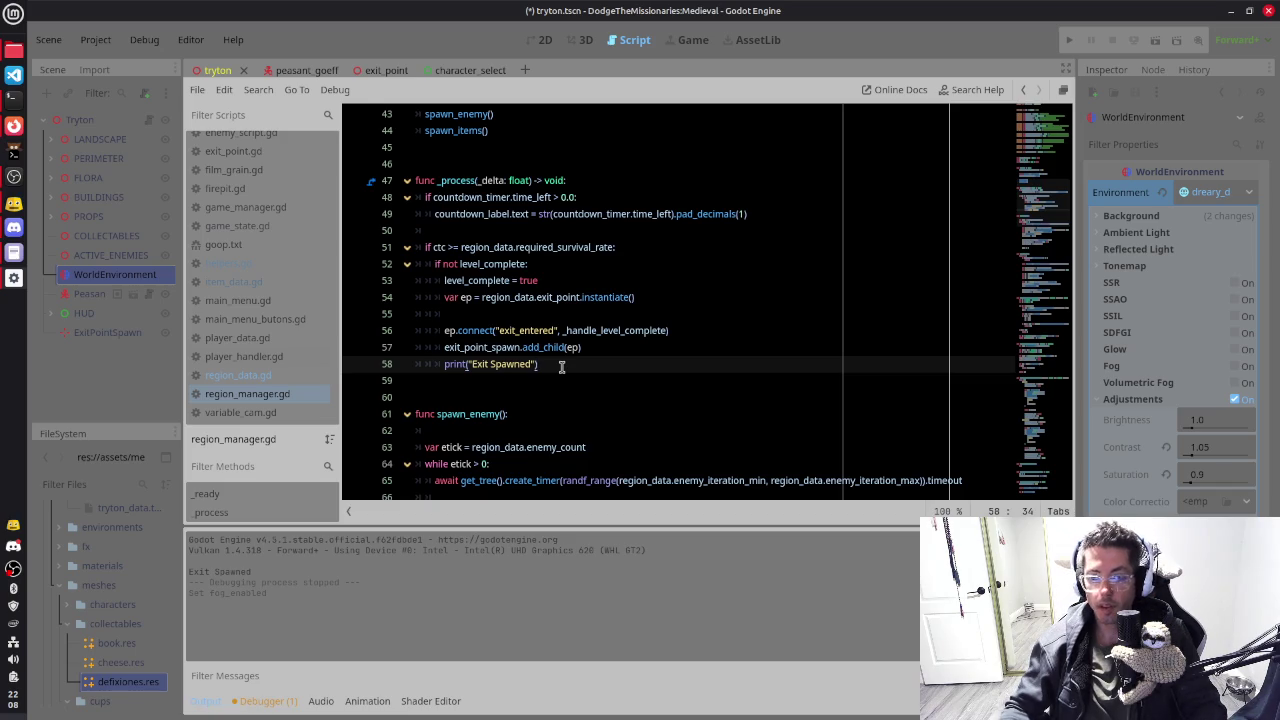
pyautogui.scroll(-20, 561, 366)
pyautogui.scroll(8, 561, 366)
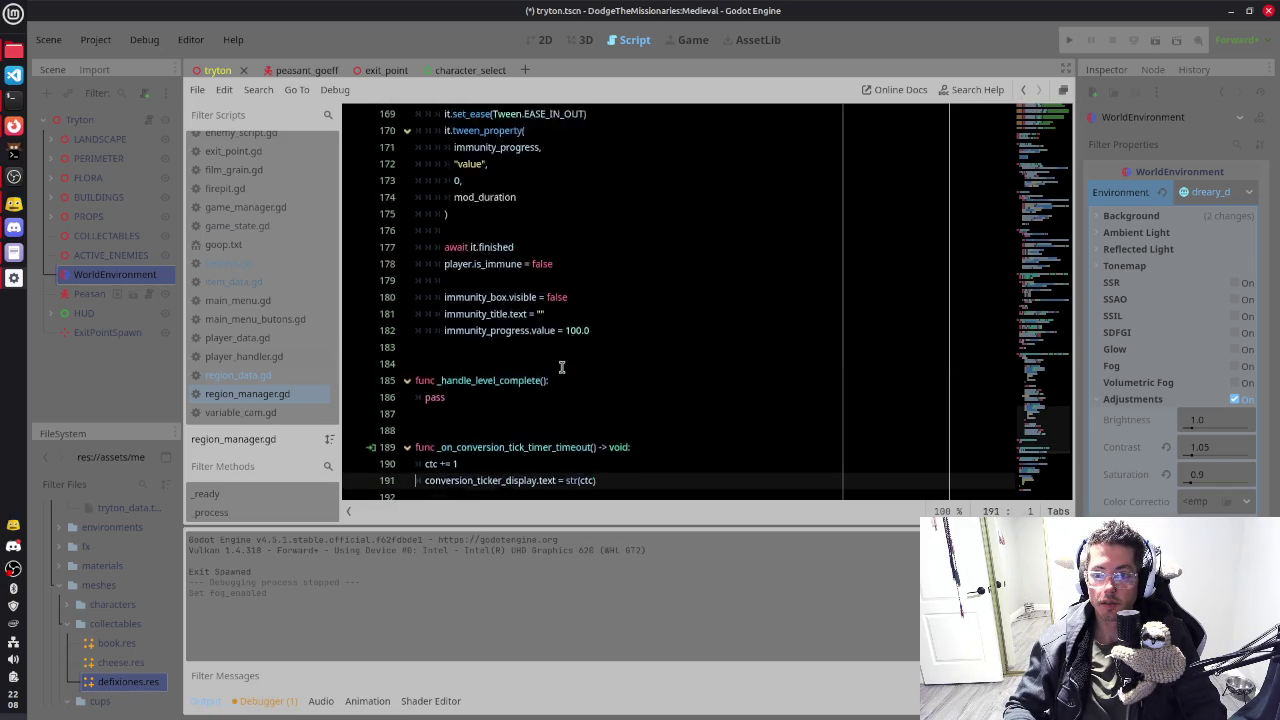
pyautogui.scroll(7, 561, 366)
# Step: Add a func level_complete_check(): header after the ground_position_at_point function
pyautogui.press('Up')
pyautogui.press('Up')
pyautogui.press('Up')
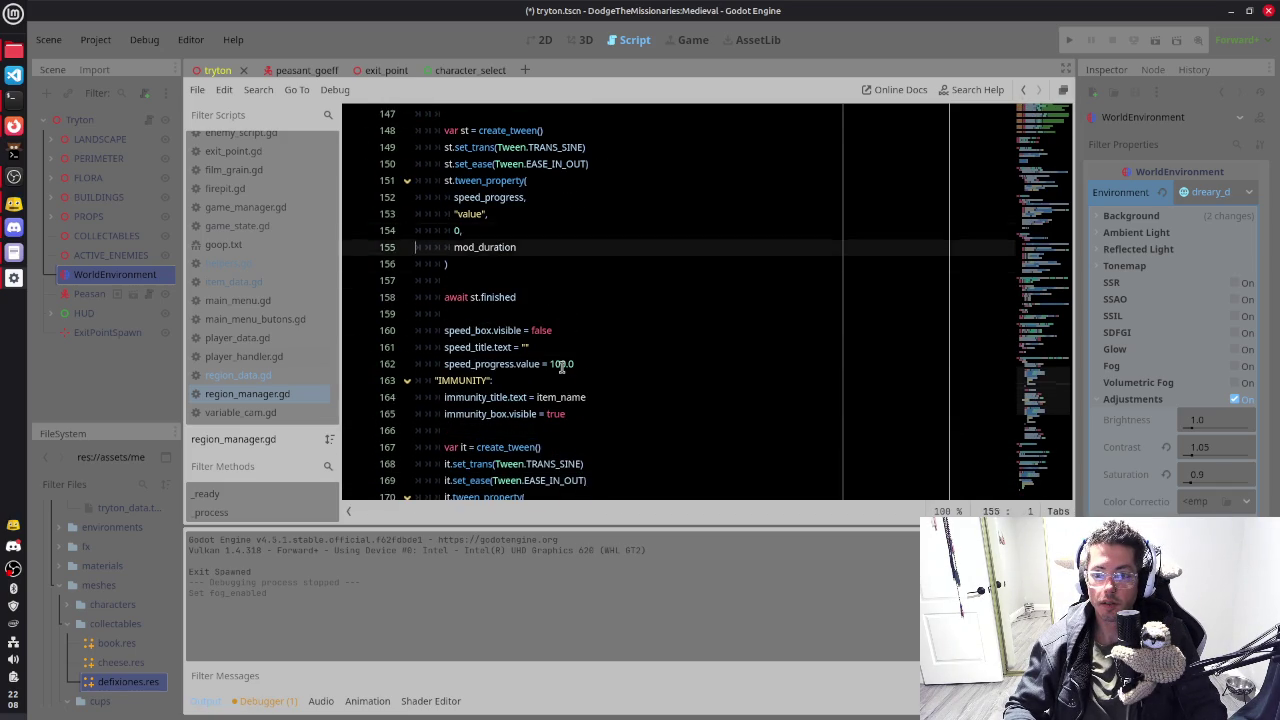
pyautogui.press('Up')
pyautogui.press('Up')
pyautogui.press('Up')
pyautogui.press('Down')
pyautogui.press('Down')
pyautogui.press('Down')
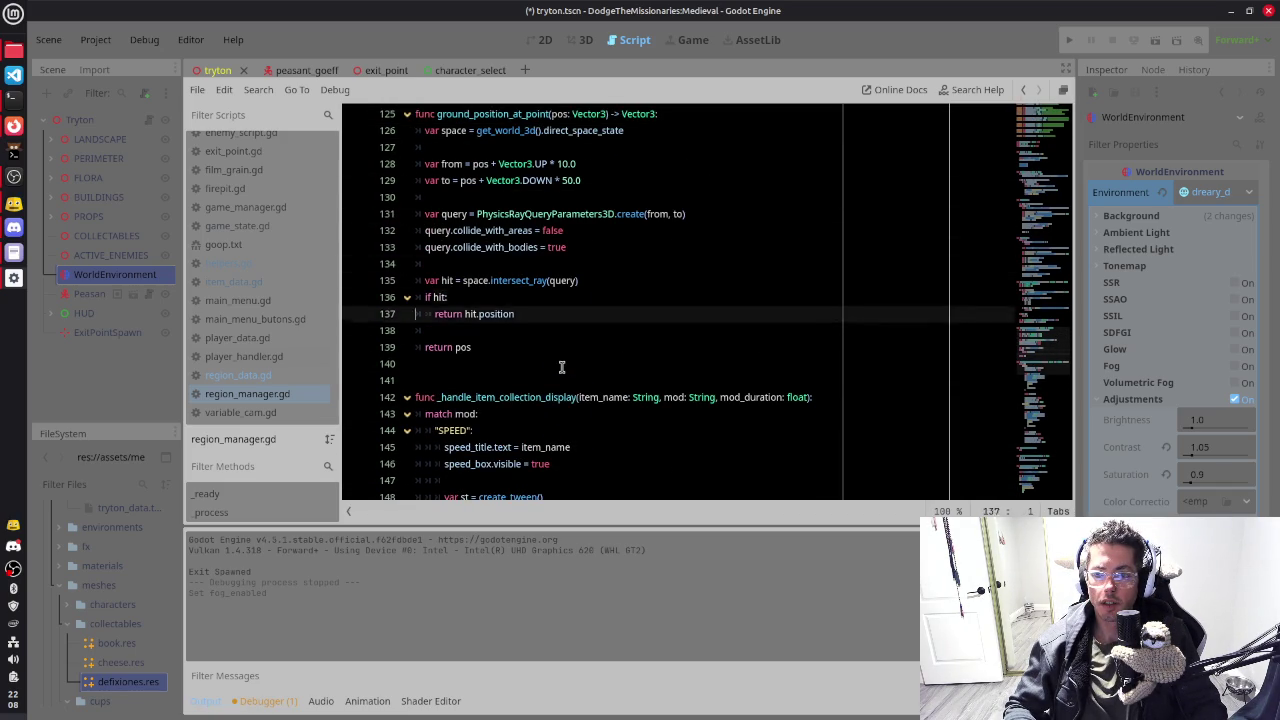
pyautogui.press('Down')
pyautogui.press('Down')
pyautogui.press('Down')
pyautogui.press('Return')
pyautogui.press('Return')
pyautogui.press('Return')
pyautogui.press('Up')
pyautogui.press('Up')
pyautogui.write('f')
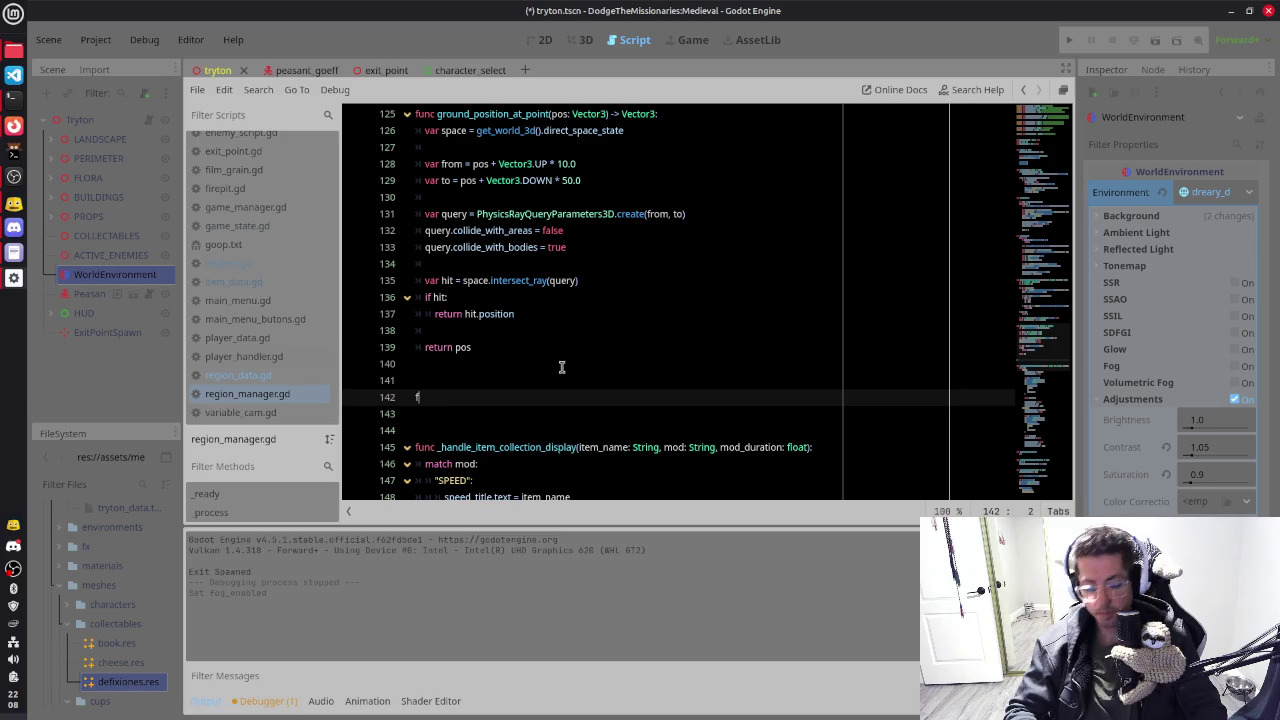
pyautogui.write('unc ')
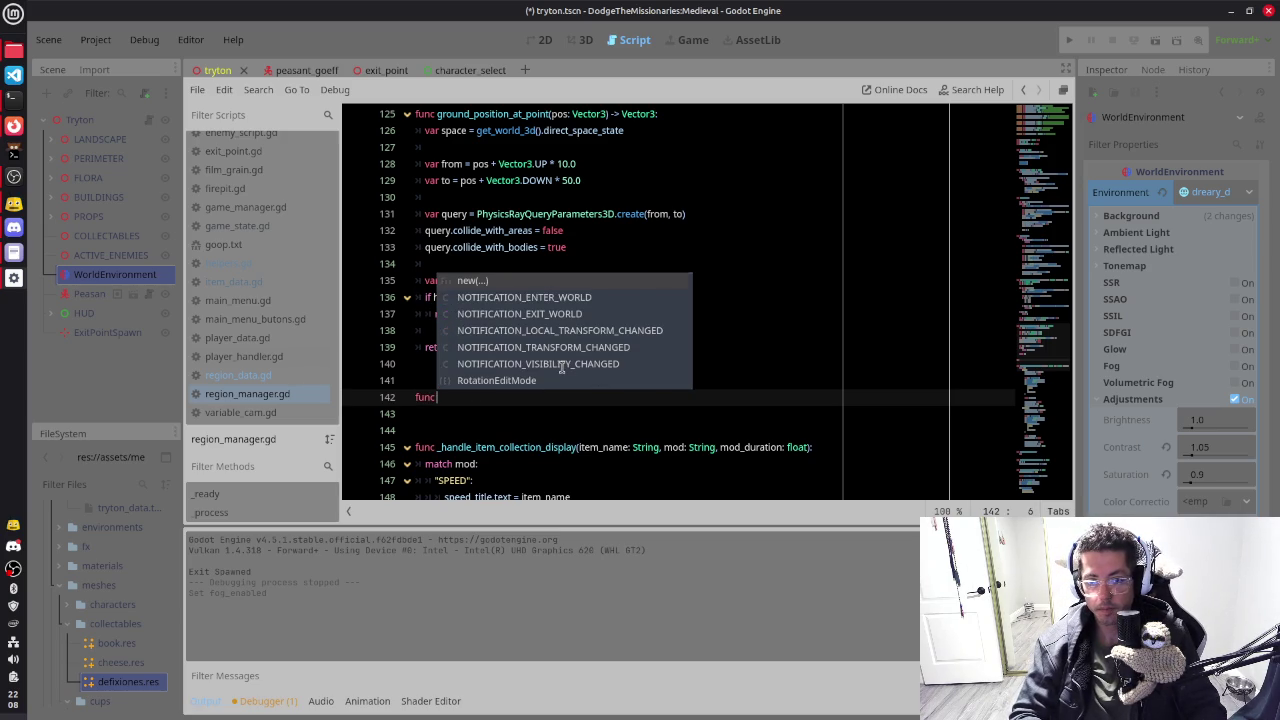
pyautogui.write('level_c')
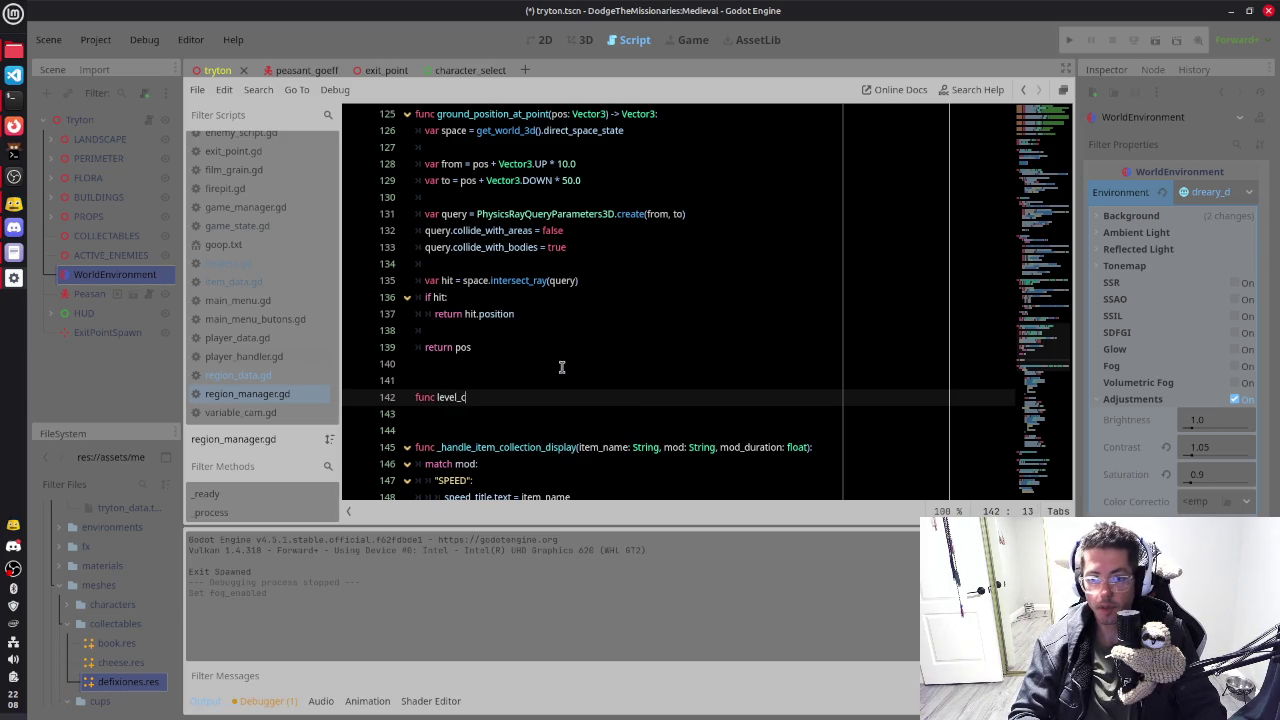
pyautogui.write('te_objec')
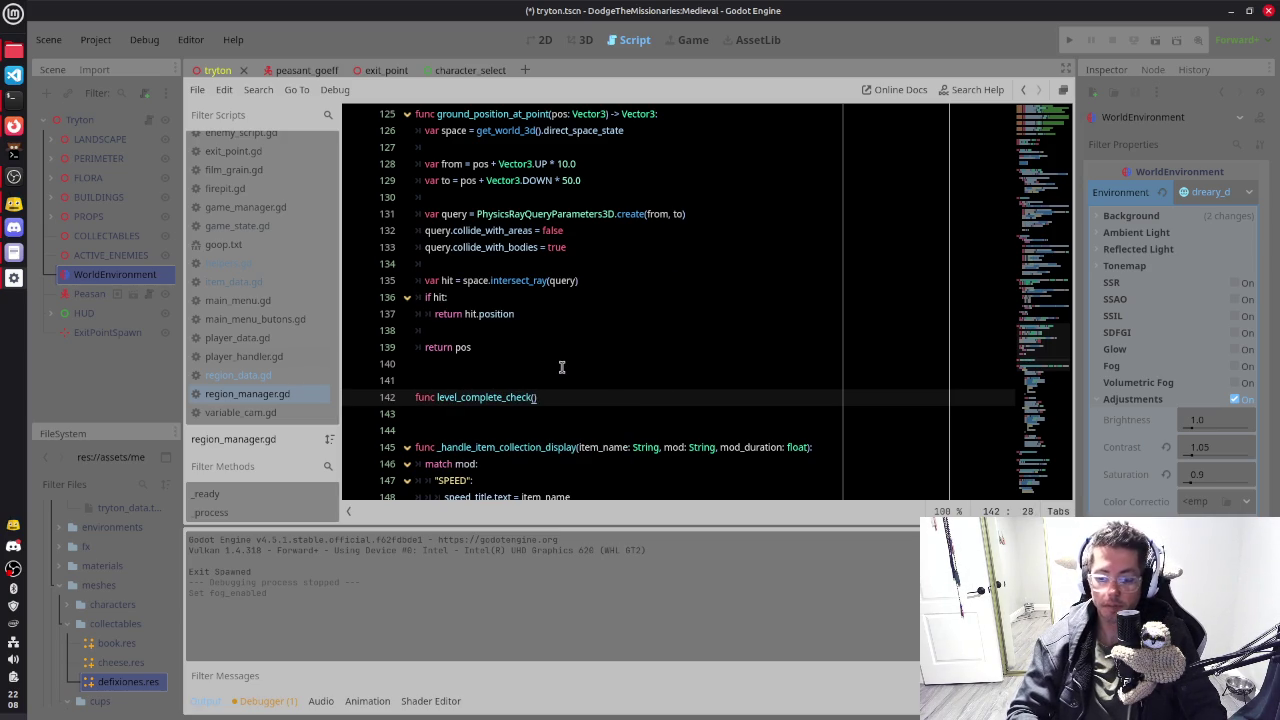
pyautogui.write(':')
pyautogui.press('Return')
# Step: Paste the exit-spawn block into level_complete_check() and fix its indentation
pyautogui.write('if ctc >= region_data.required_survival_rate: \t\tif not level_complete: \t\t\tlevel_complete = true \t\t\tvar ep = region_data.exit_point.instantiate() \t\t\t \t\t\tep.connect("exit_entered", _handle_level_complete) \t\t\texit_point_spawn.add_child(ep) \t\t\tprint("Exit Spawned")')
pyautogui.hotkey('shift', 'Up')
pyautogui.hotkey('shift', 'Up')
pyautogui.hotkey('shift', 'Up')
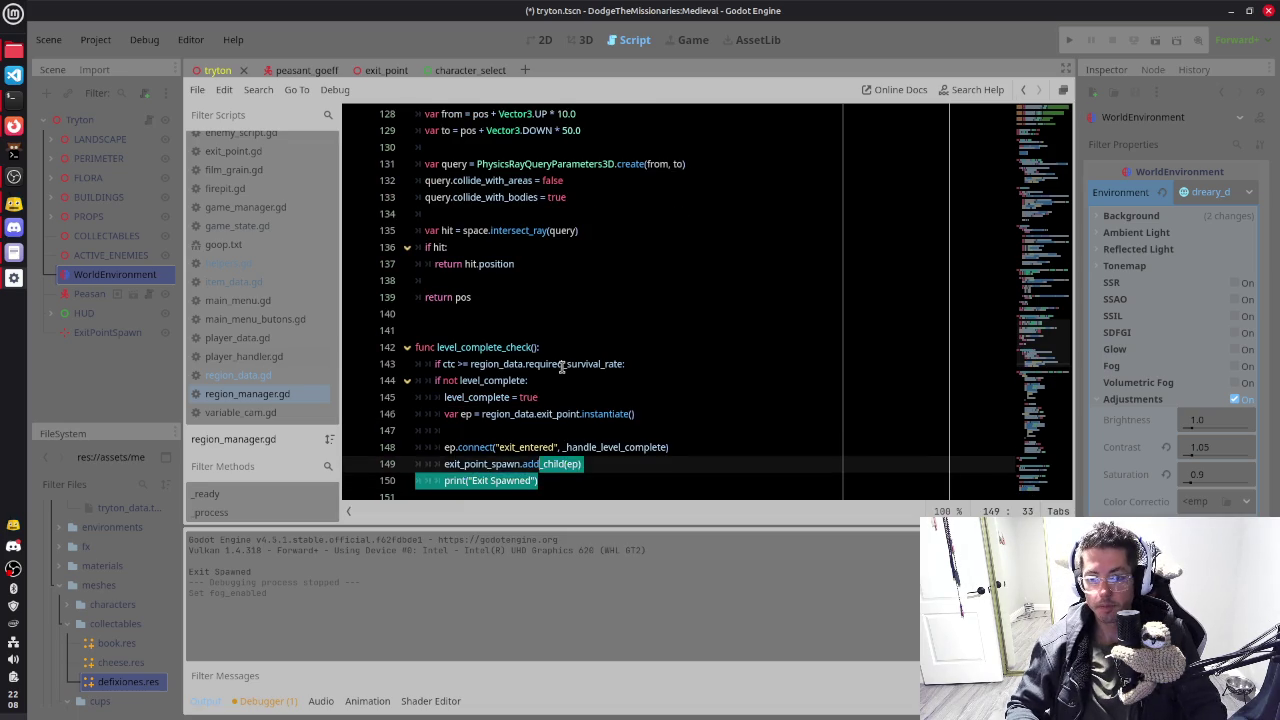
pyautogui.hotkey('shift', 'Tab')
pyautogui.press('Right')
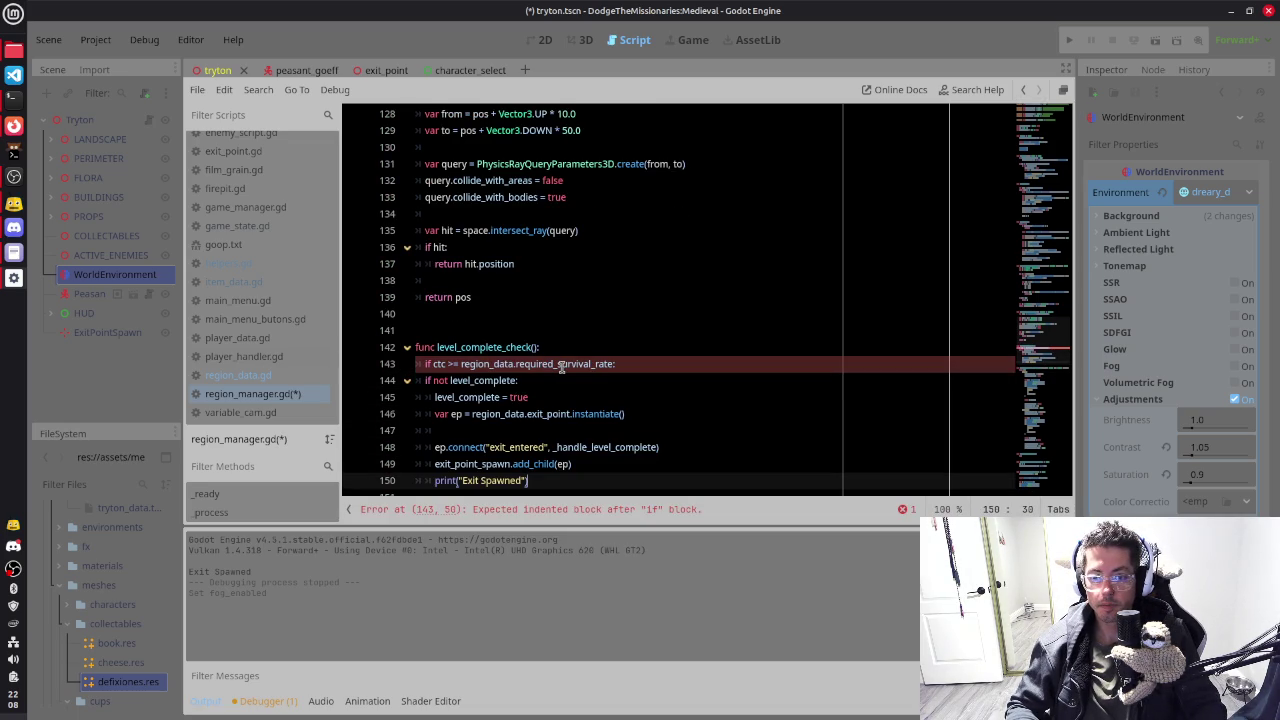
pyautogui.press('Up')
pyautogui.press('Up')
pyautogui.press('Up')
pyautogui.hotkey('shift', 'Down')
pyautogui.hotkey('shift', 'Down')
pyautogui.hotkey('shift', 'Down')
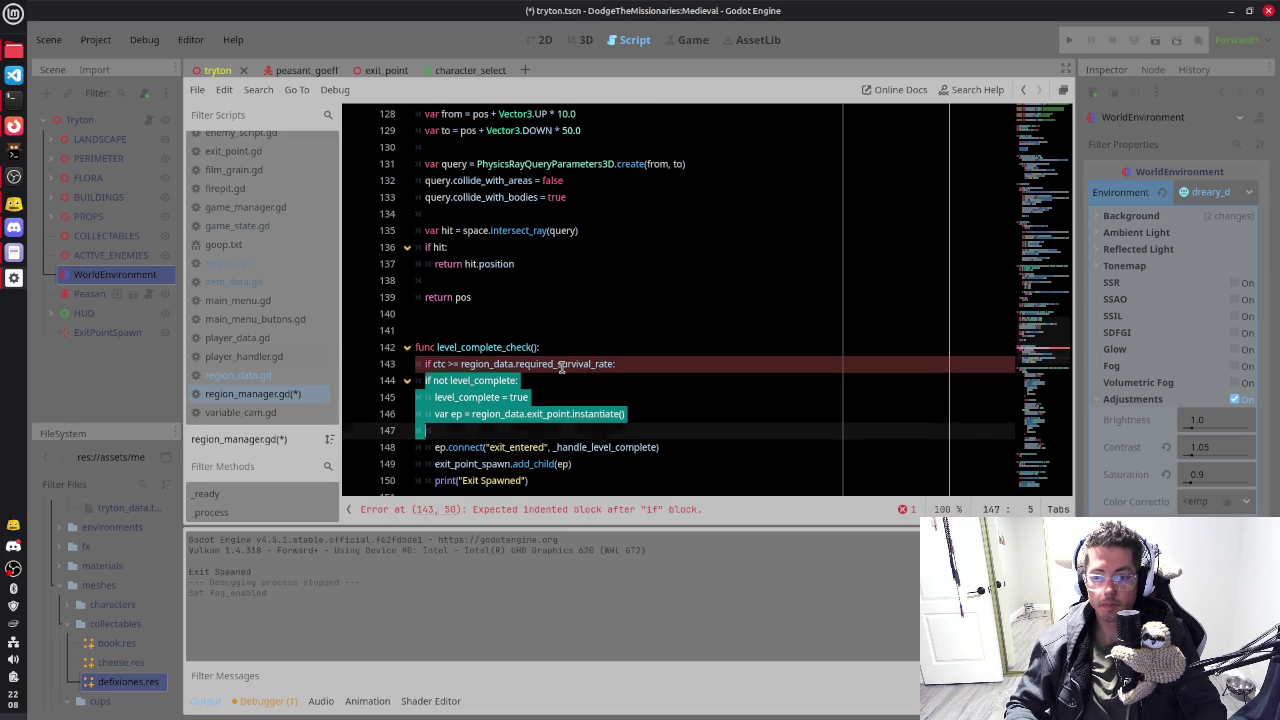
pyautogui.hotkey('shift', 'End')
pyautogui.press('Tab')
pyautogui.press('Right')
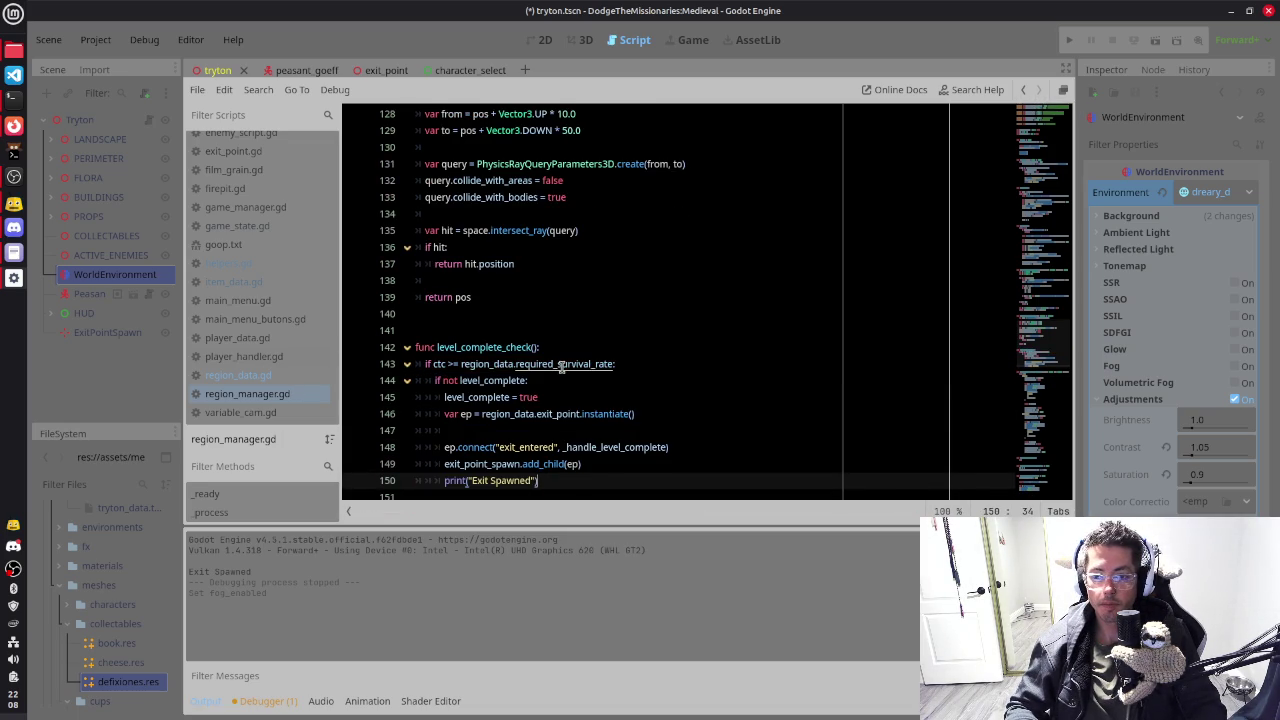
pyautogui.press('Up')
pyautogui.scroll(18, 535, 358)
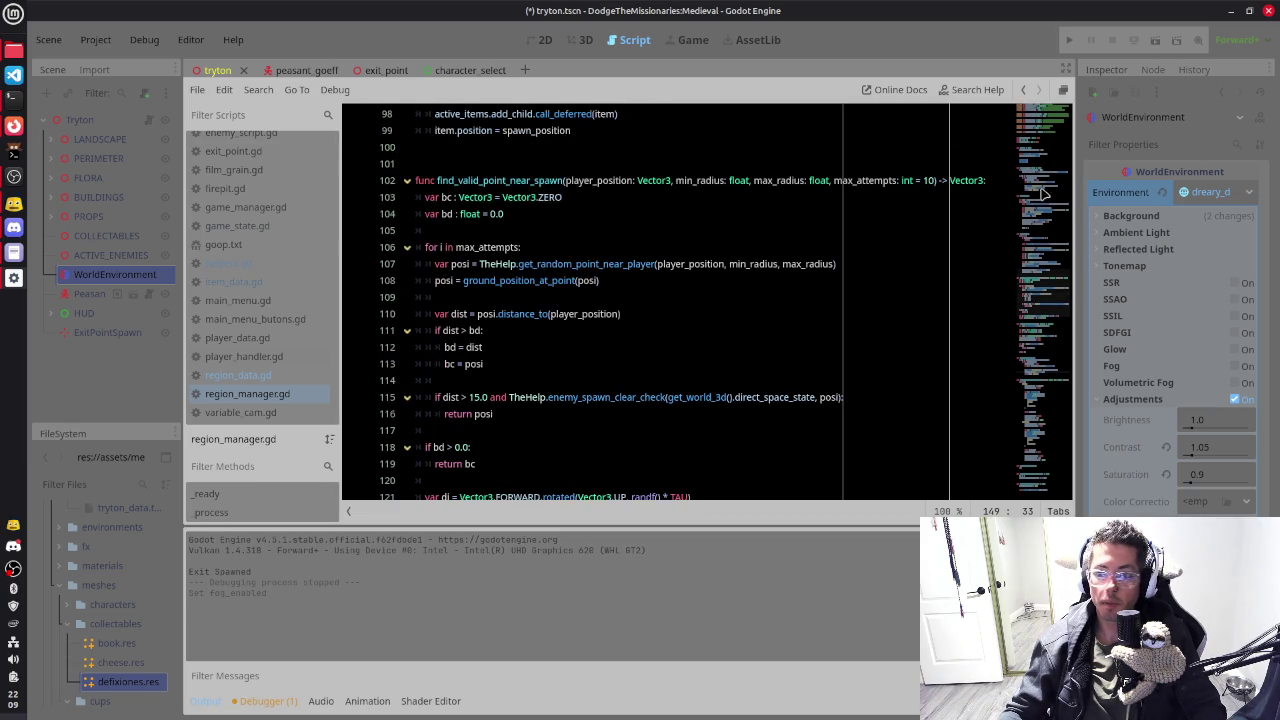
# Step: Replace lines 51–58 of _process with a level_complete_check() call
pyautogui.scroll(11, 929, 263)
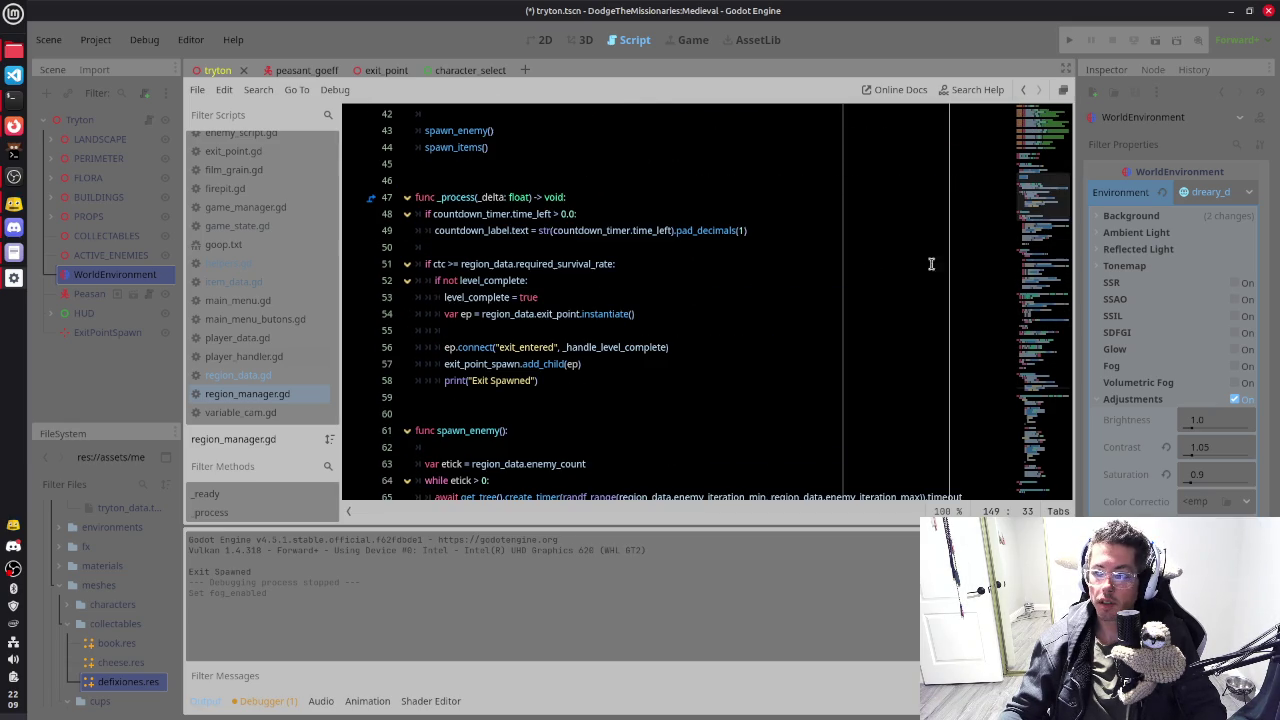
pyautogui.click(510, 249)
pyautogui.press('Down')
pyautogui.press('Home')
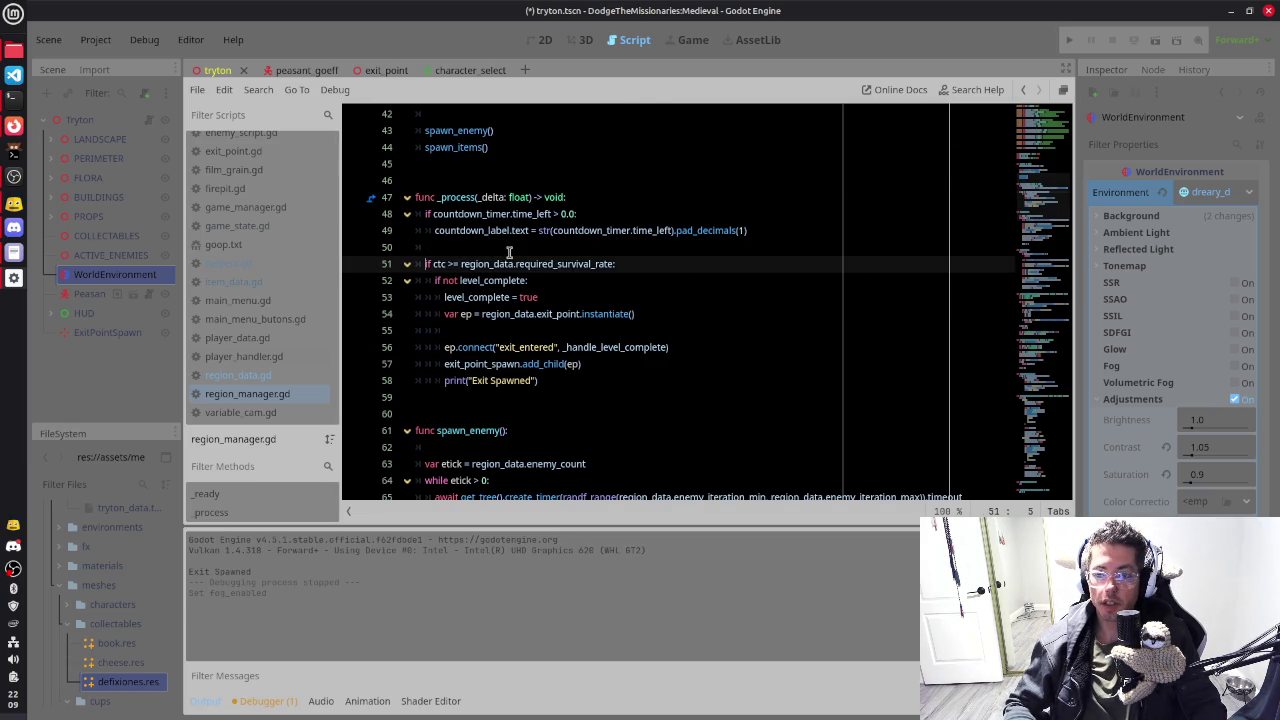
pyautogui.hotkey('shift', 'Down')
pyautogui.hotkey('shift', 'Down')
pyautogui.hotkey('shift', 'Down')
pyautogui.hotkey('shift', 'End')
pyautogui.press('BackSpace')
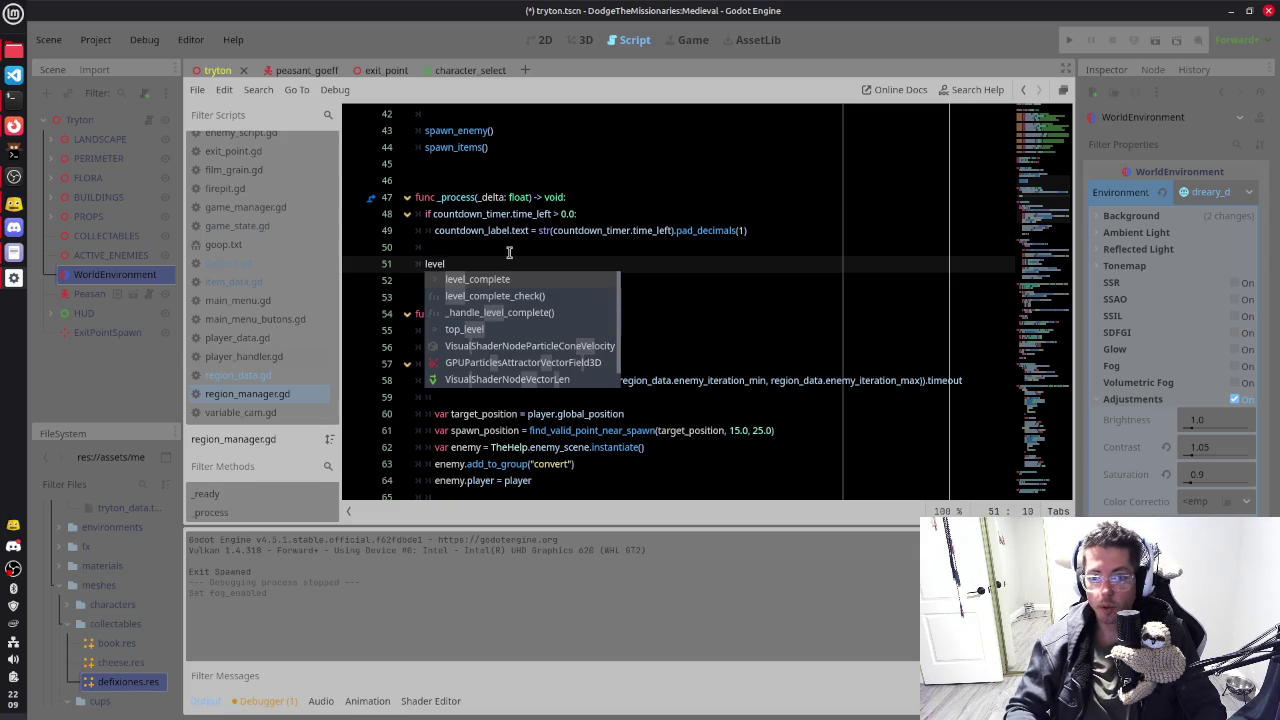
pyautogui.press('Return')
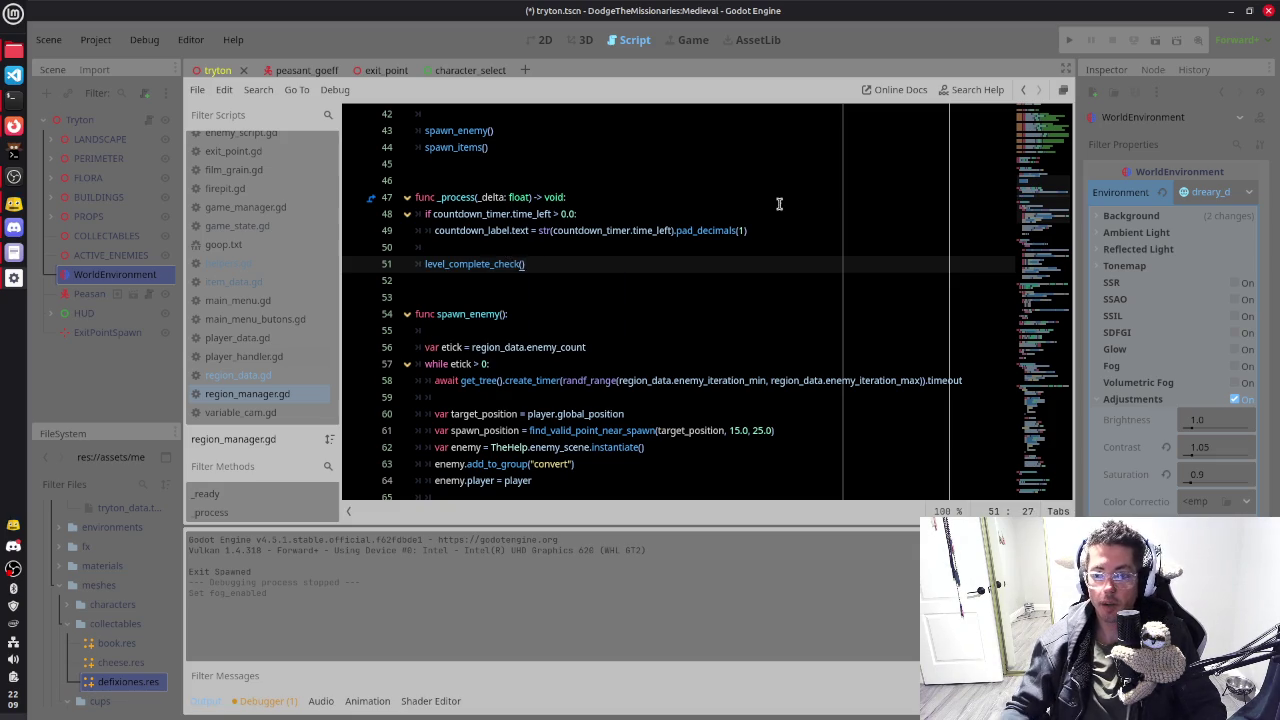
# Step: Save region_manager.gd and review the updated _process function
pyautogui.click(720, 251)
pyautogui.hotkey('ctrl', 's')
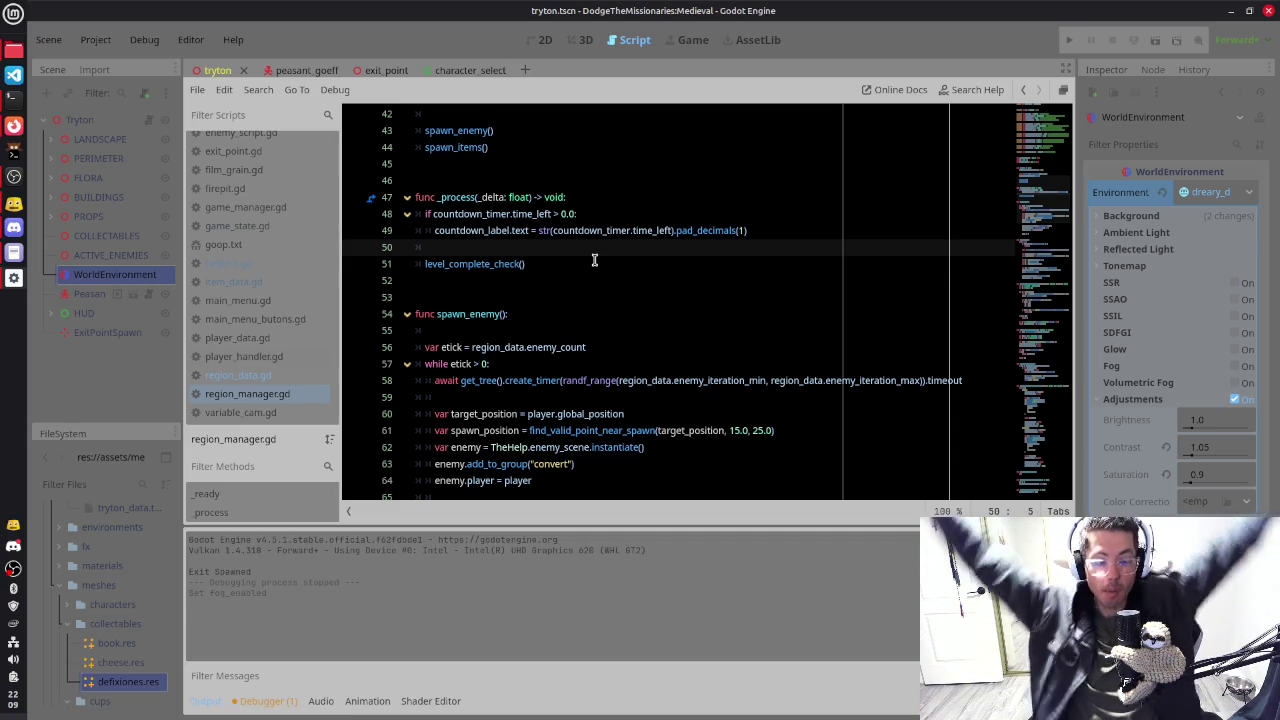
pyautogui.click(594, 262)
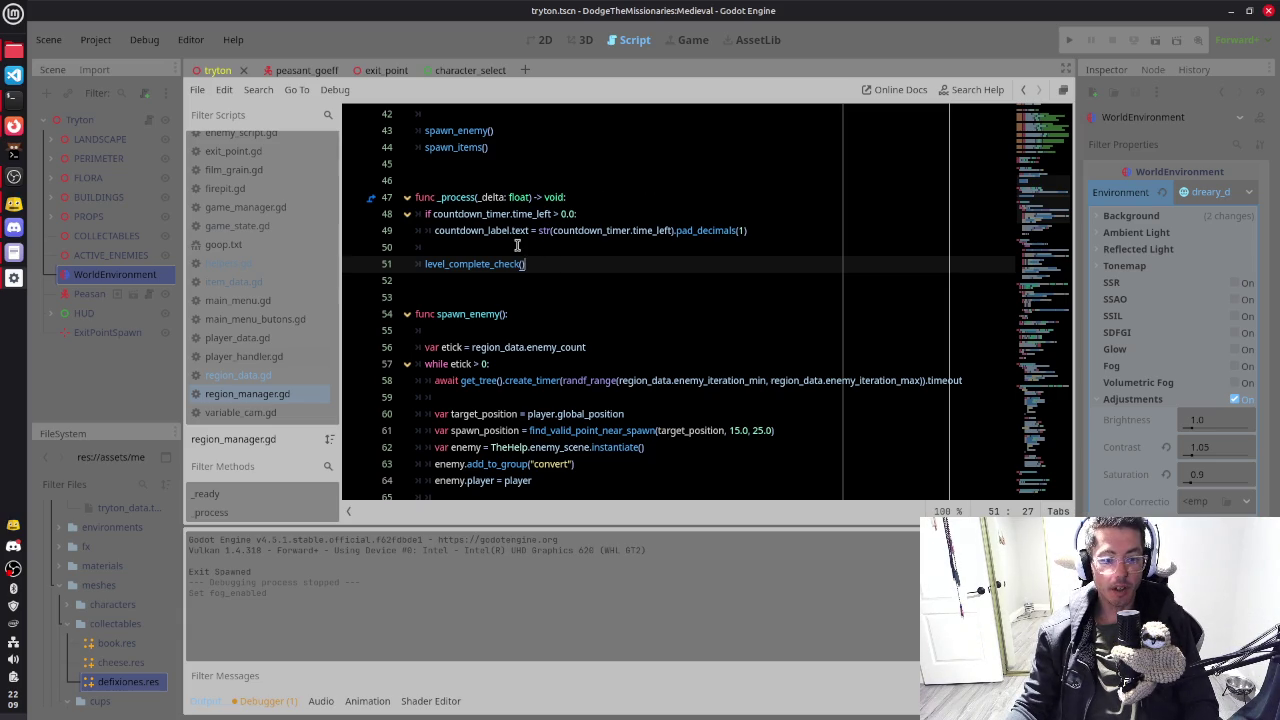
pyautogui.click(602, 194)
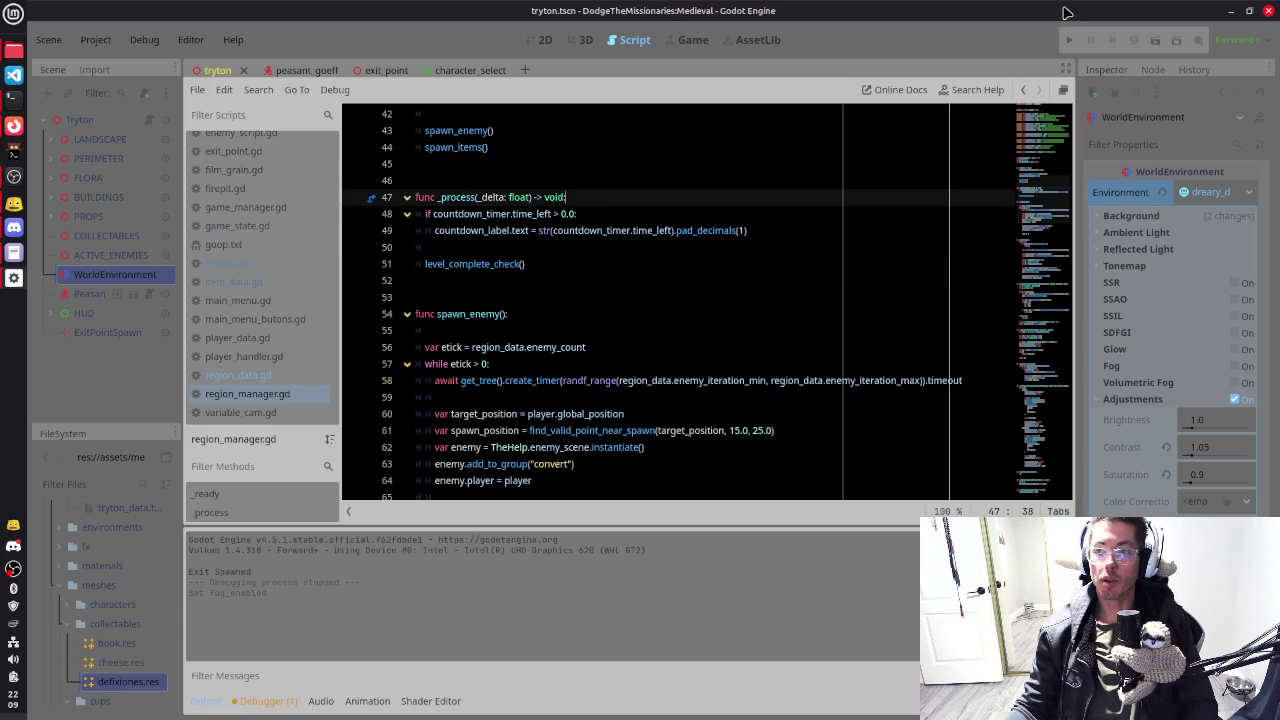